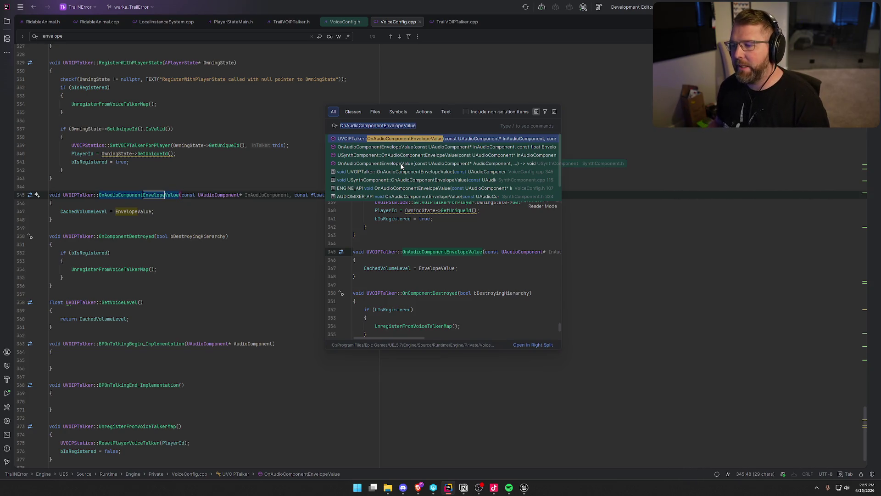
Review the usages of CachedVolumeLevel in VoiceConfig.cpp, then switch to TrailVOIPTalker.cpp.
click(154, 211)
key(Escape)
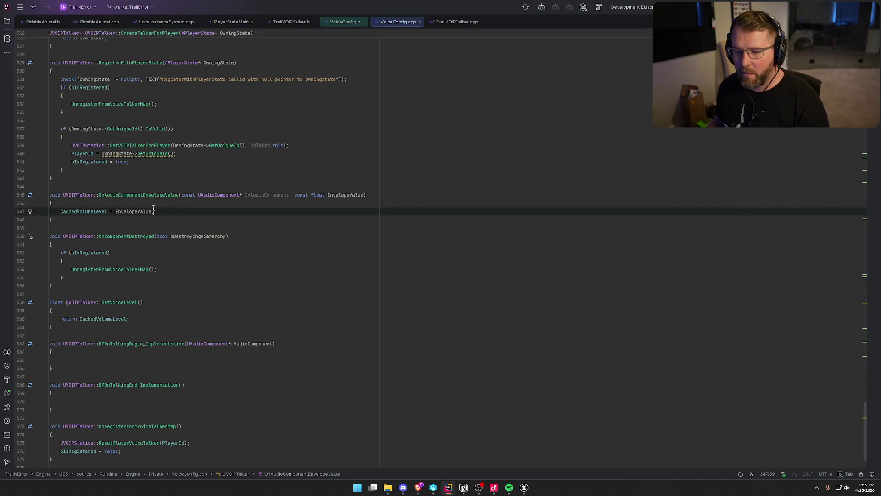
click(83, 211)
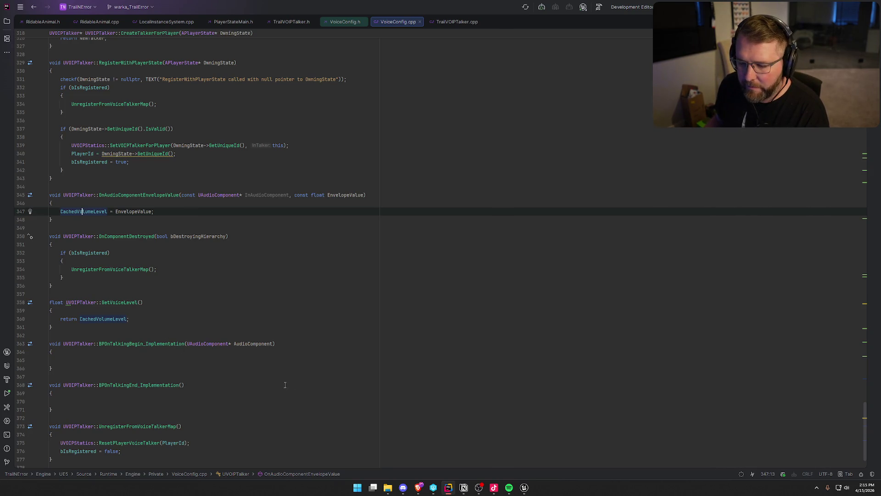
scroll(286, 389, down, 2)
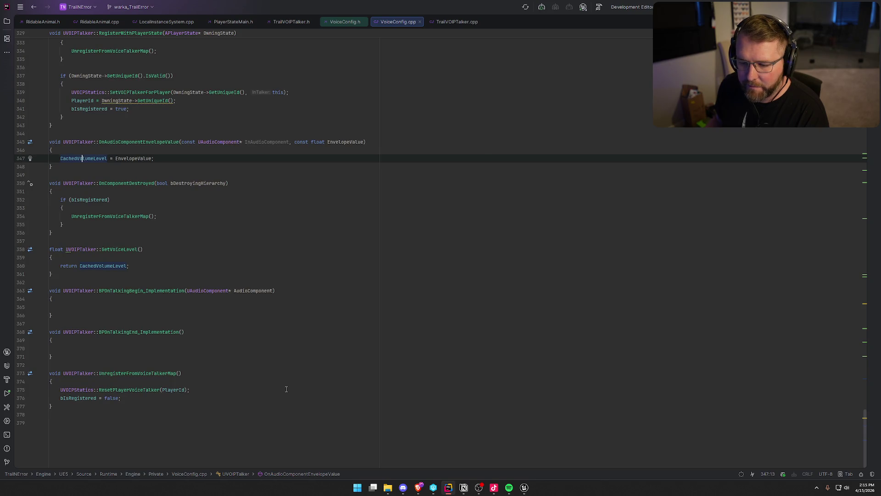
scroll(287, 389, up, 20)
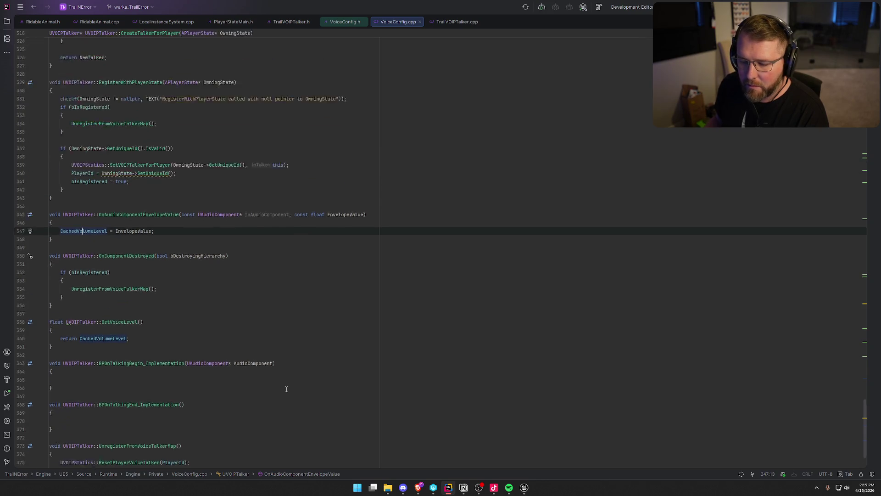
scroll(258, 367, up, 20)
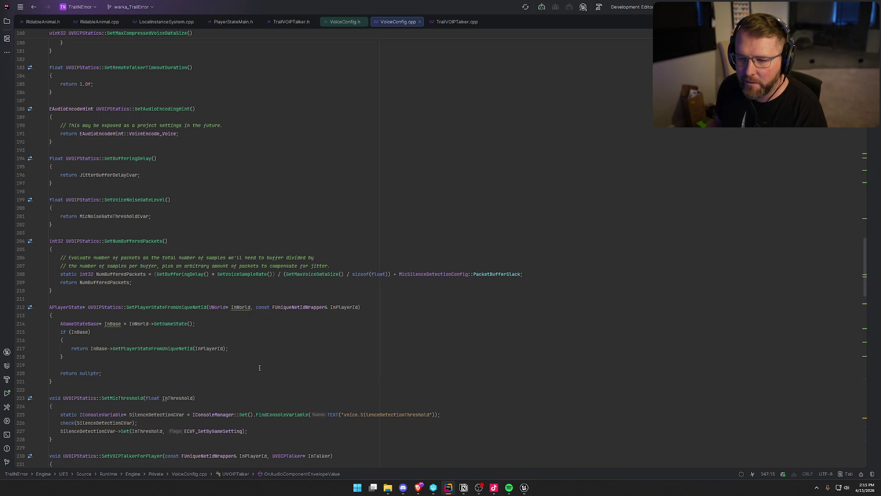
scroll(260, 368, up, 4)
scroll(259, 368, up, 15)
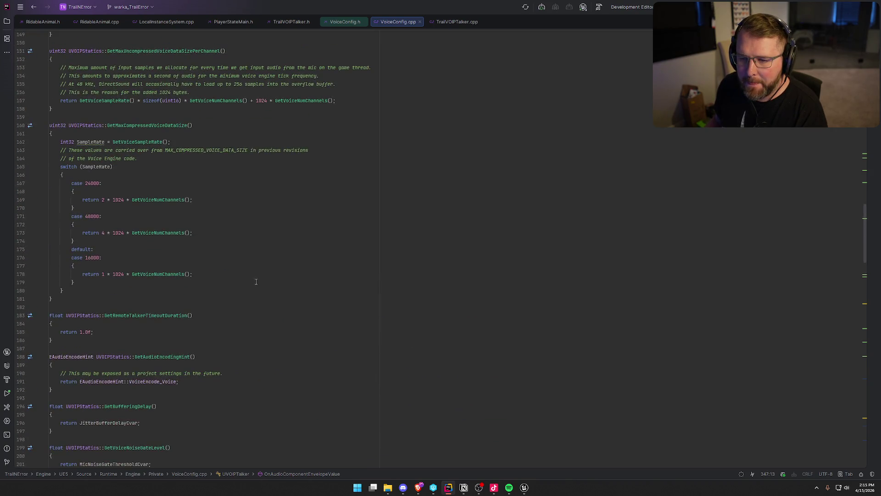
scroll(263, 300, up, 11)
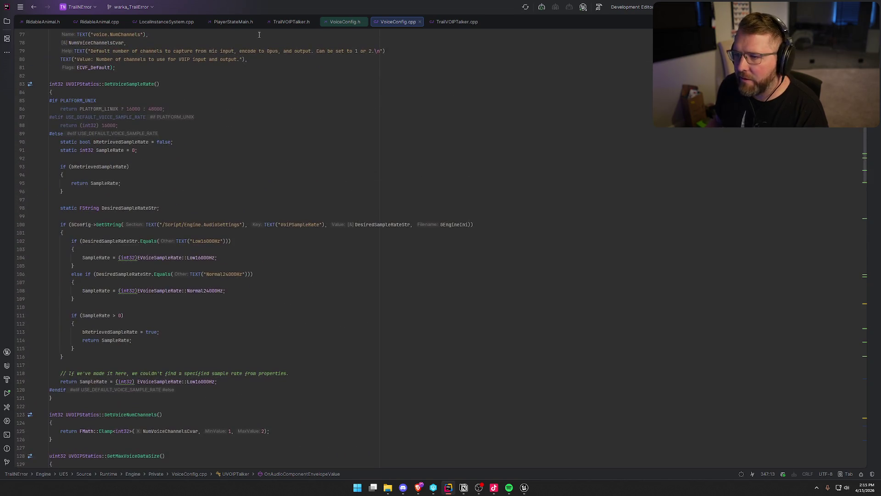
click(457, 22)
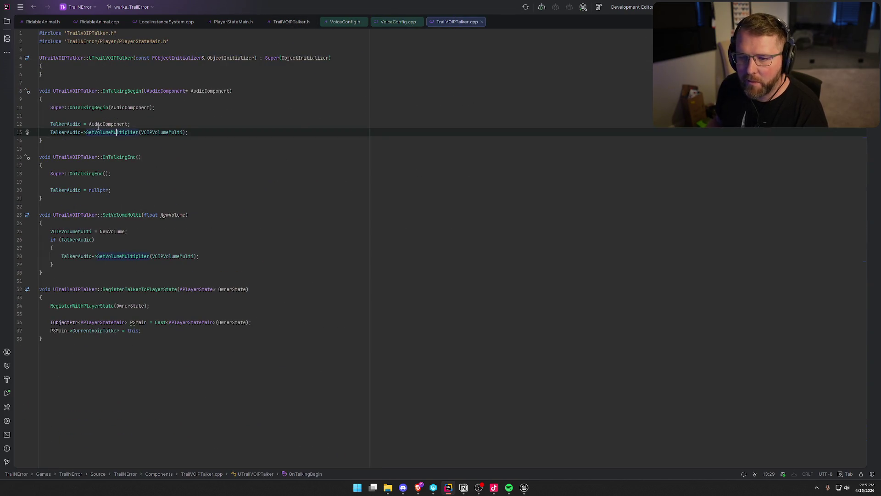
Insert a blank line below the SetVolumeMultiplier statement on line 13 of OnTalkingBegin.
drag(196, 132, 50, 132)
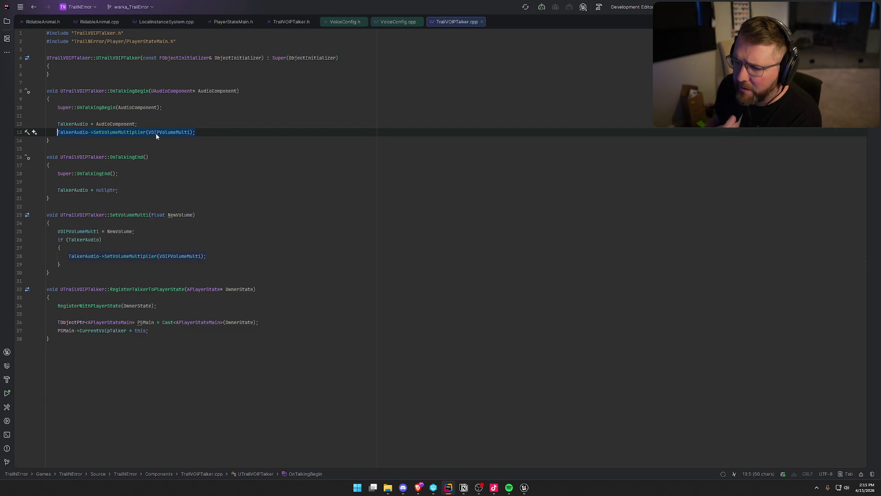
key(Down)
mouse_move(117, 131)
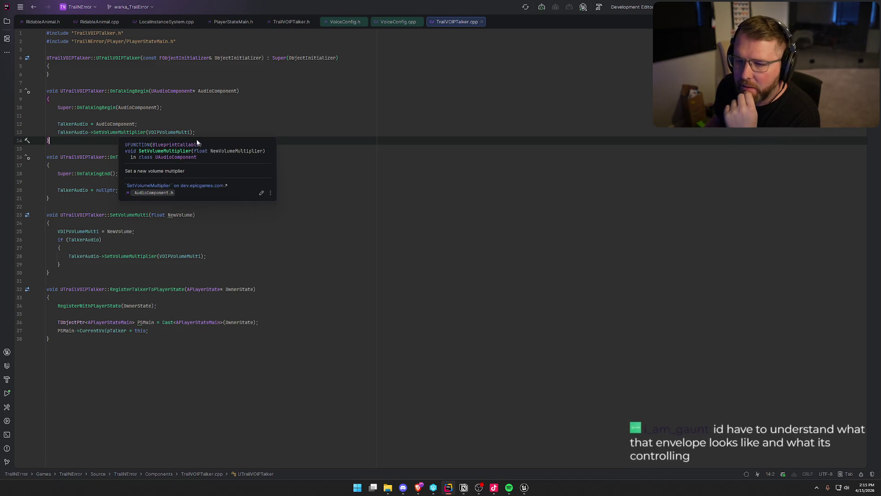
click(209, 132)
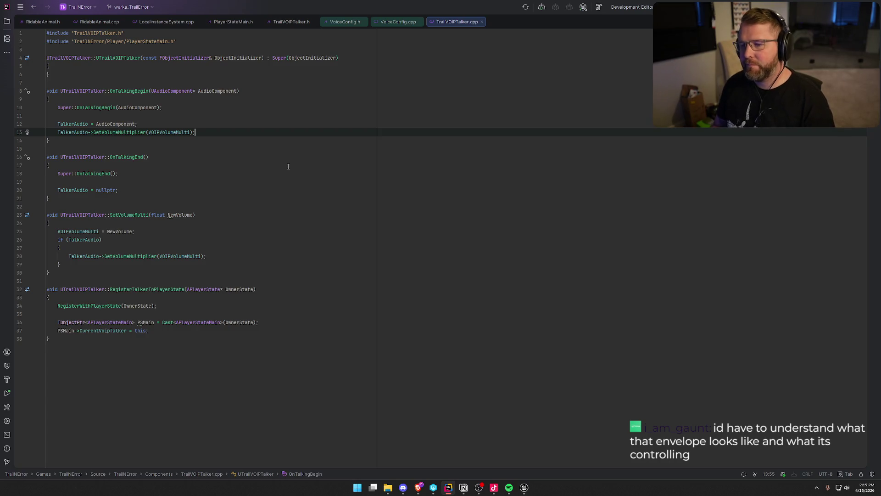
key(Return)
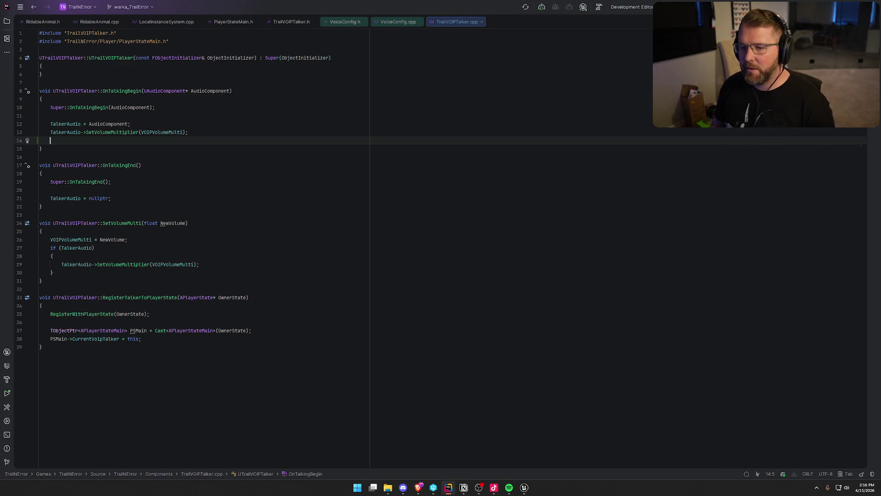
Type TalkerAudio->Set on the new line to bring up the audio component's setters.
text(Talkwer)
key(BackSpace)
key(BackSpace)
key(BackSpace)
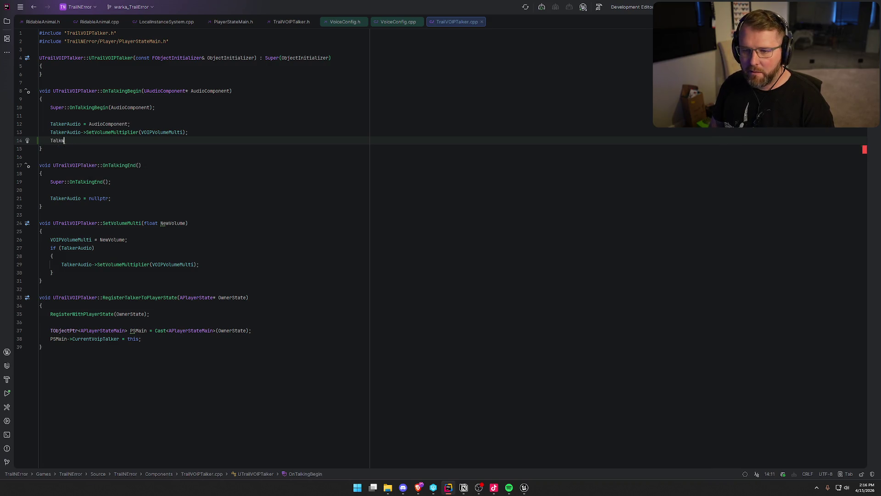
text(er)
key(Return)
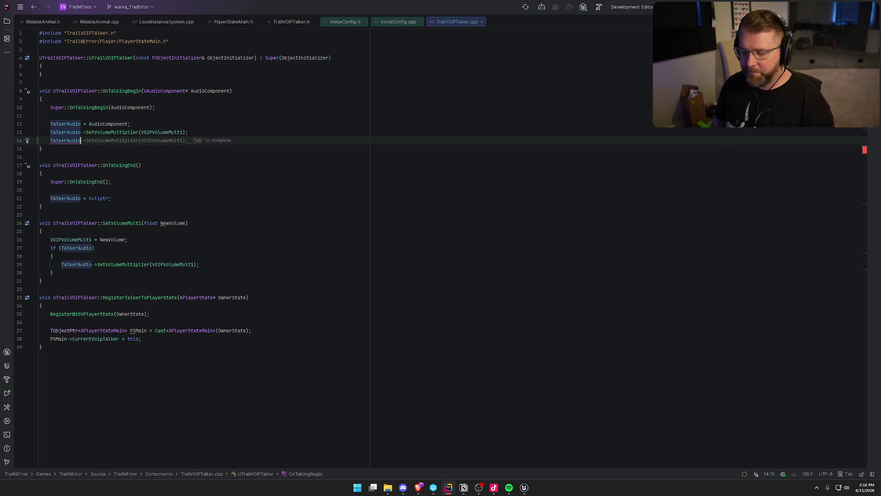
text(->Set)
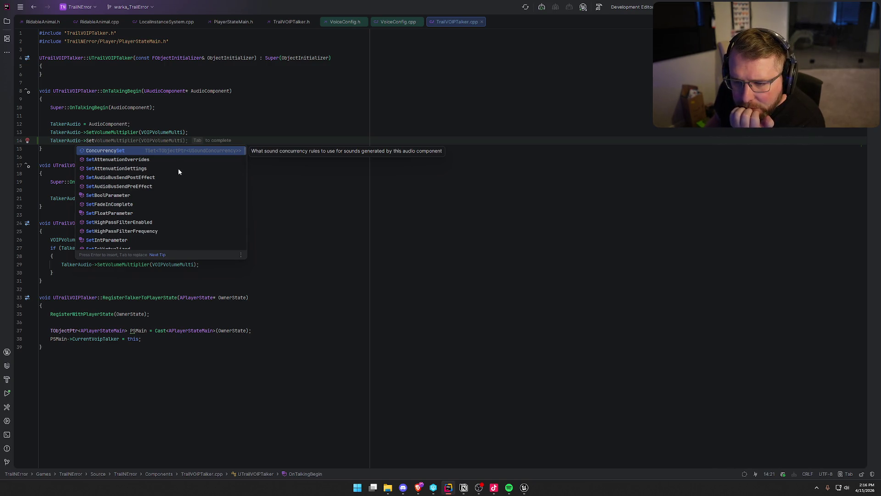
Browse the setter suggestions, then dismiss them and undo the unfinished TalkerAudio line.
scroll(178, 169, down, 1)
scroll(178, 171, down, 1)
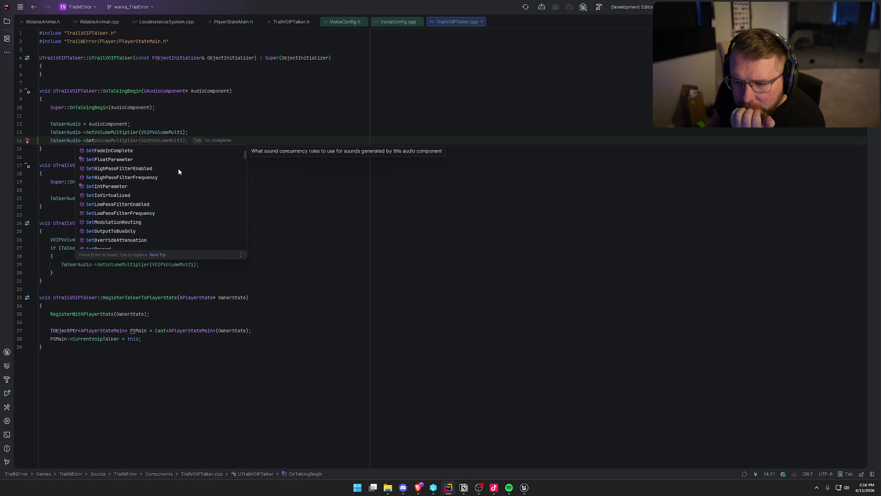
scroll(205, 196, down, 1)
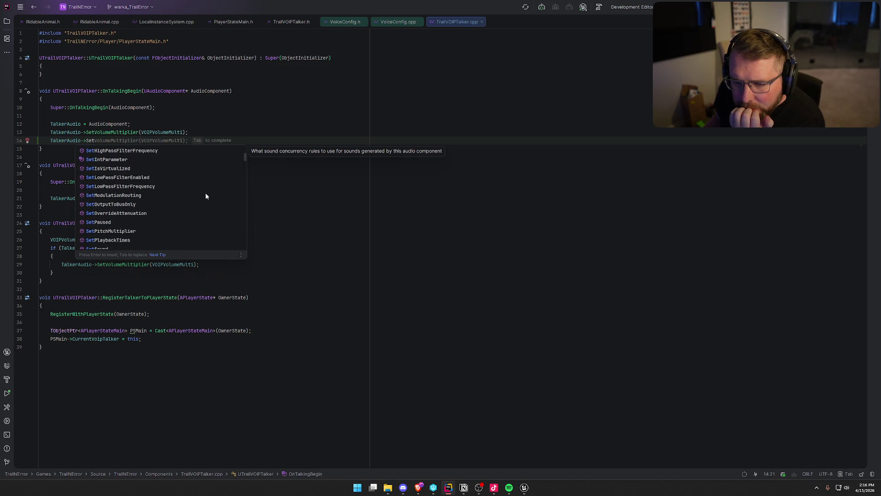
scroll(206, 196, down, 1)
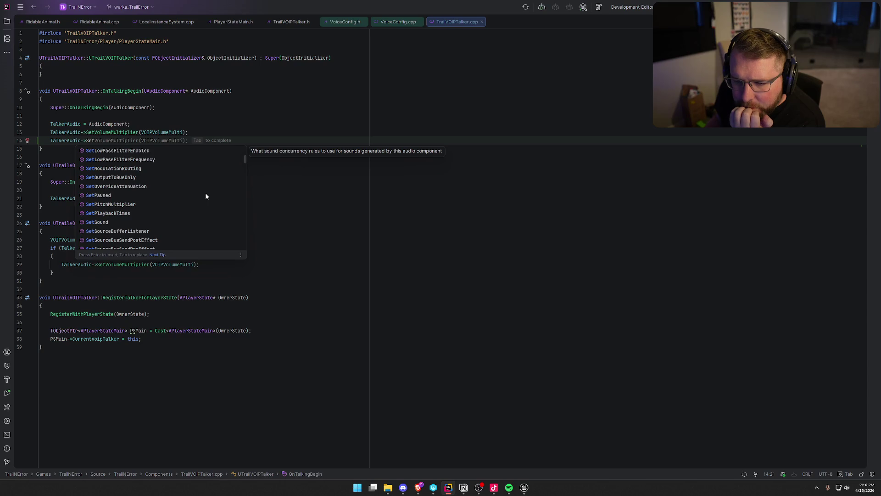
scroll(206, 196, down, 1)
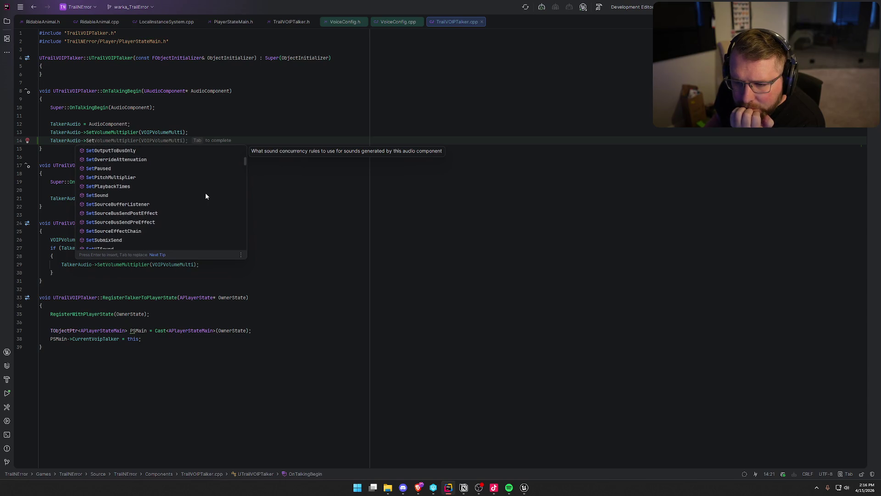
scroll(206, 196, down, 1)
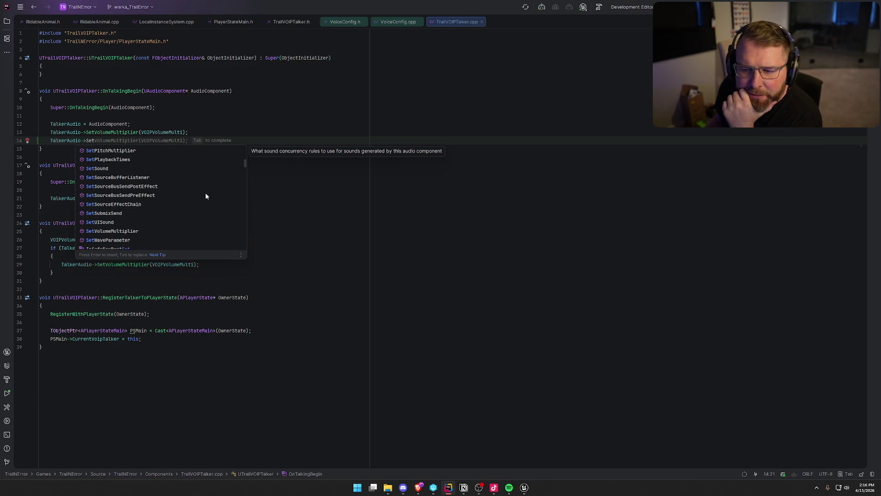
scroll(206, 196, down, 1)
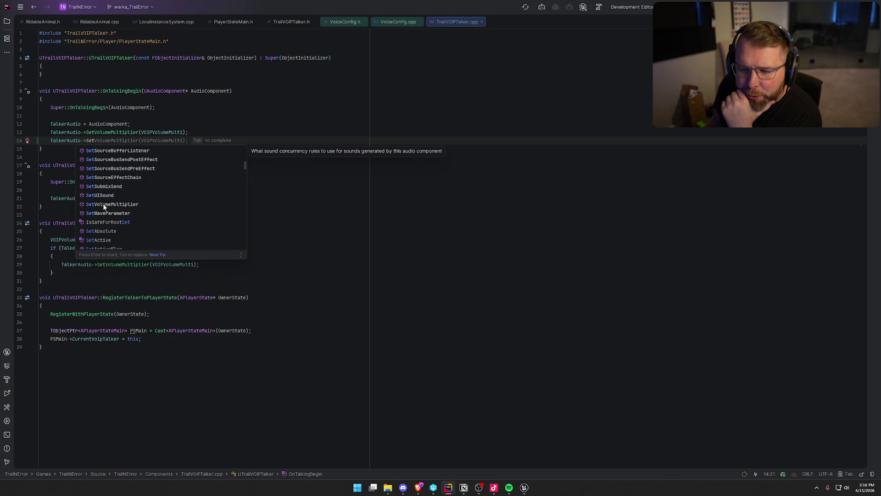
scroll(198, 202, down, 6)
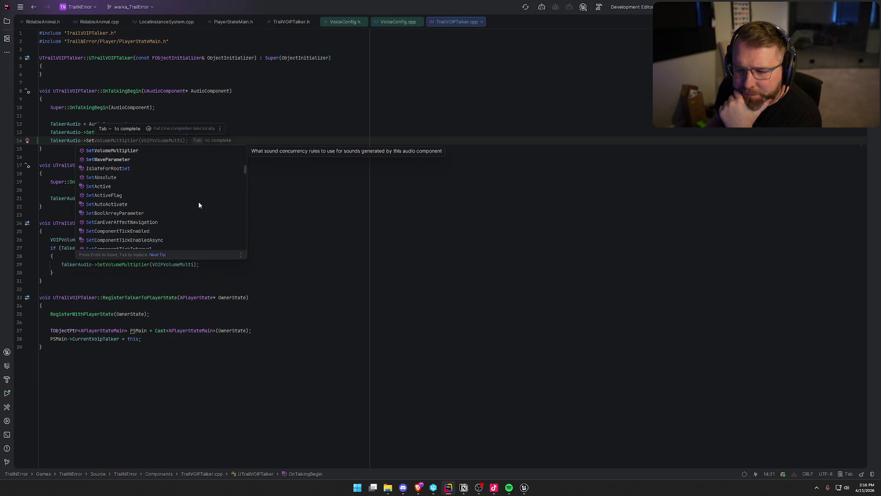
scroll(198, 205, down, 8)
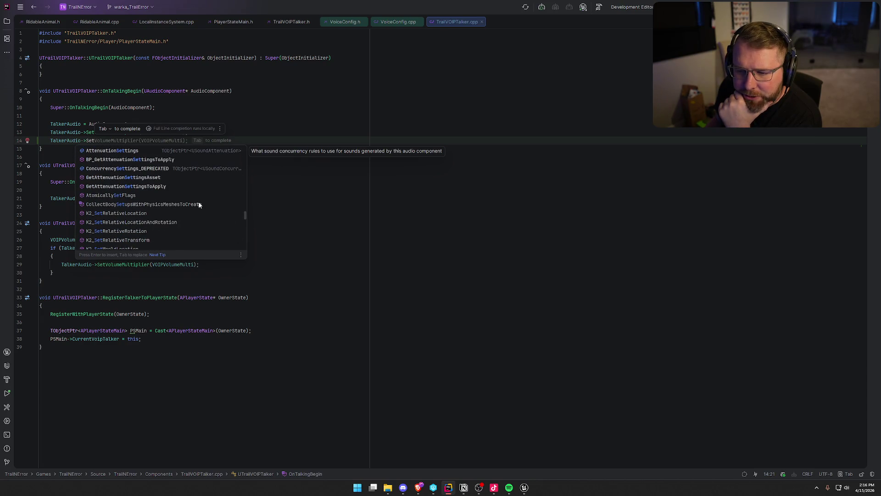
scroll(199, 205, up, 1)
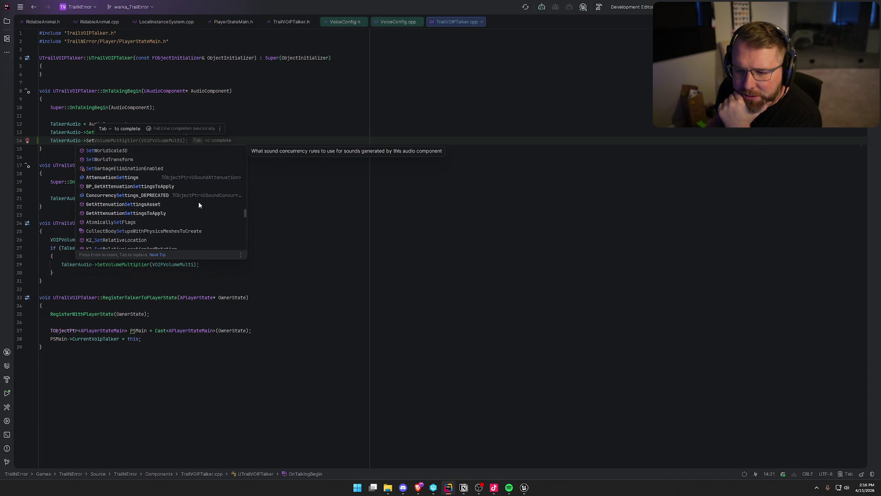
scroll(198, 204, down, 5)
scroll(198, 204, down, 6)
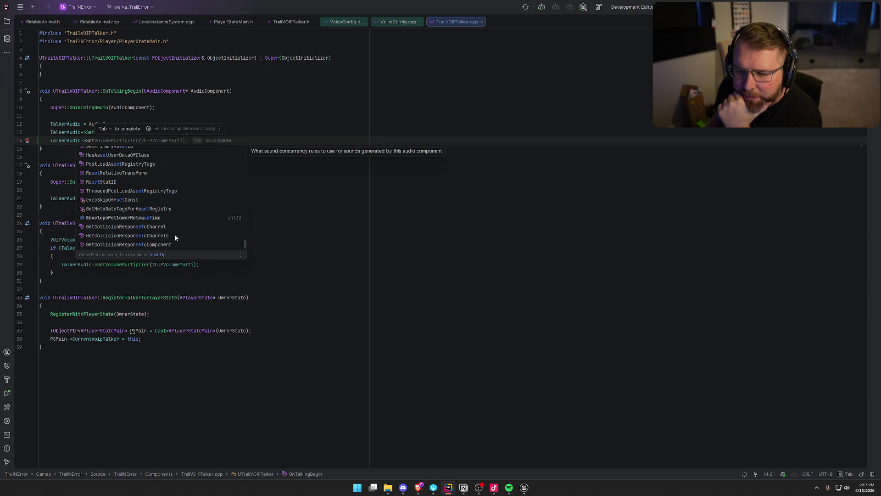
scroll(184, 235, up, 5)
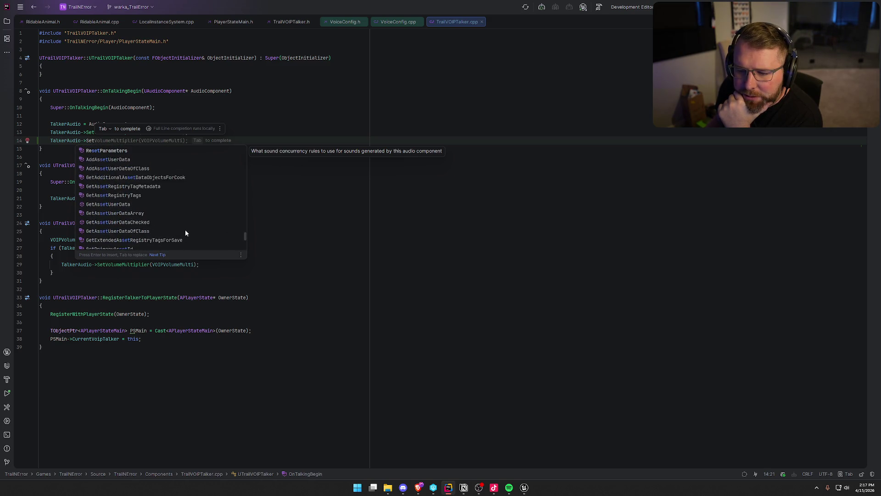
scroll(185, 227, up, 10)
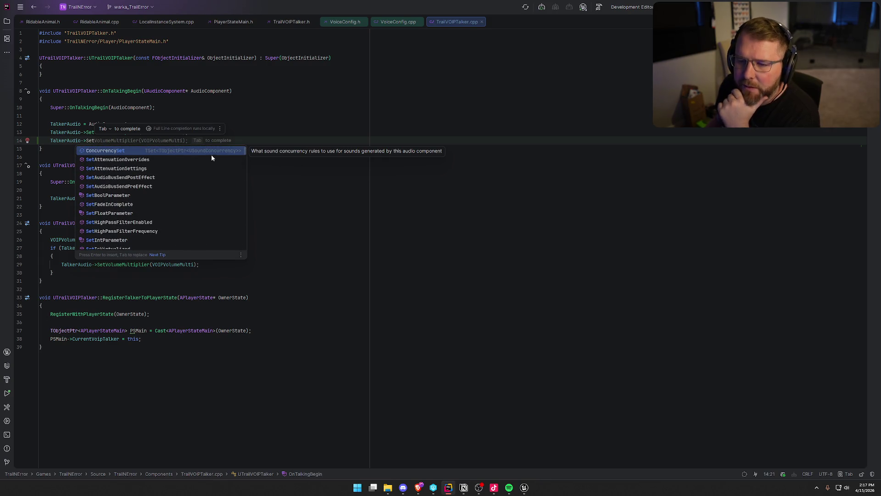
click(276, 139)
key(ctrl+z)
key(ctrl+z)
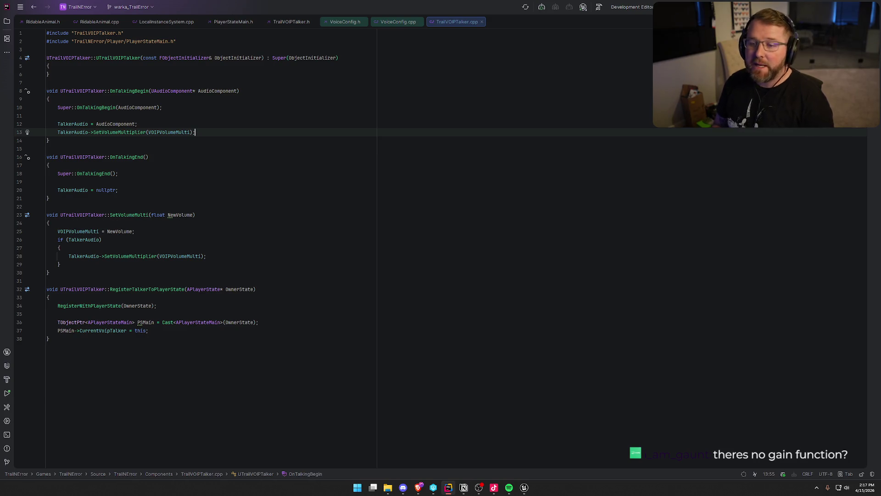
Jump to SetVolumeMultiplier's definition in AudioComponent.cpp and locate its SetVolume call.
ctrl+click(121, 132)
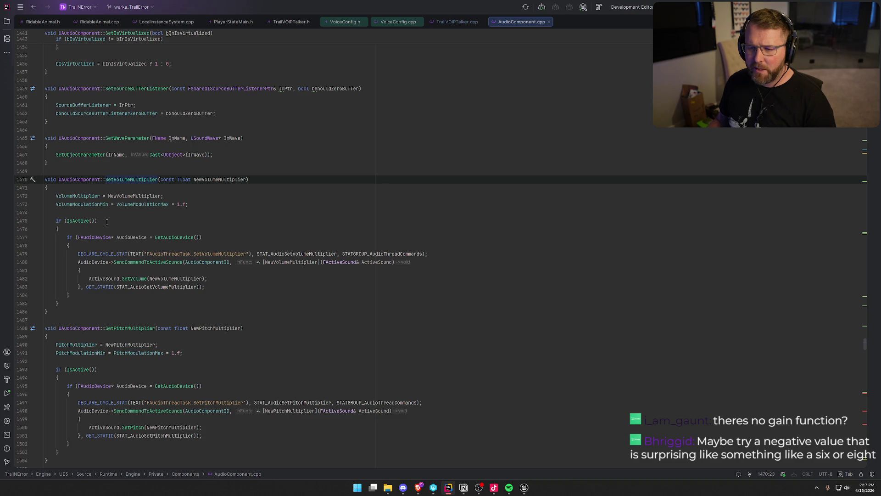
scroll(248, 296, down, 2)
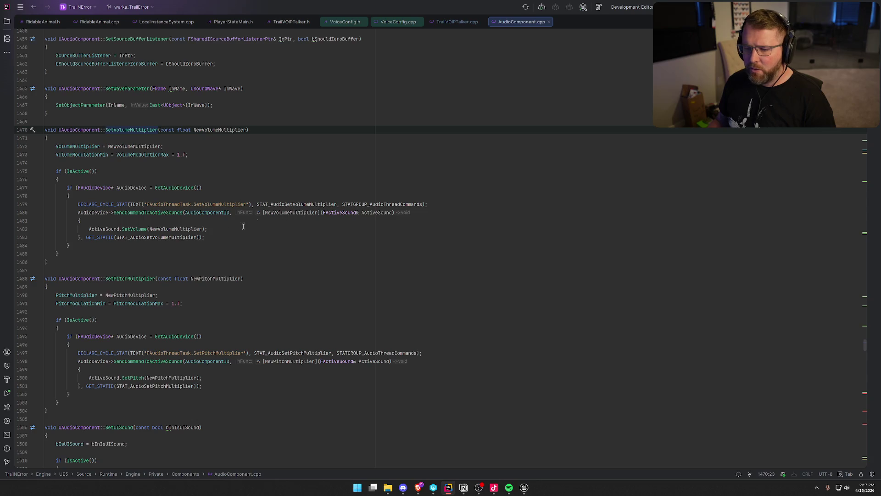
click(131, 229)
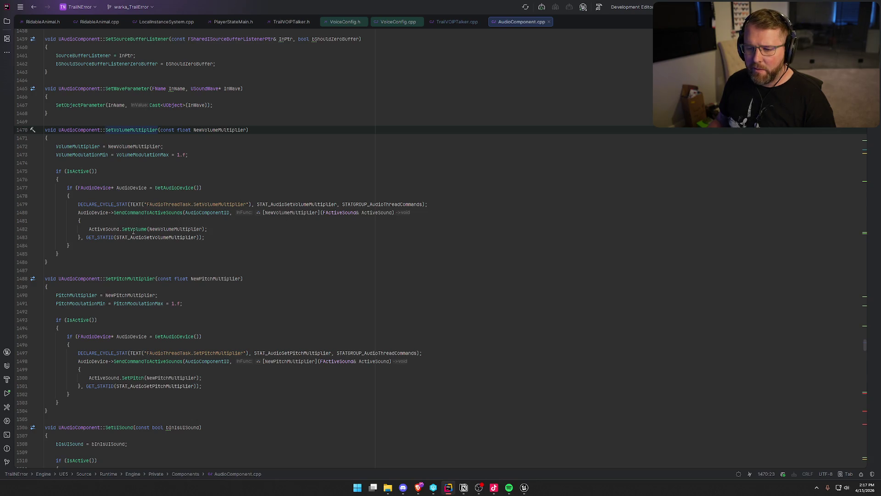
key(End)
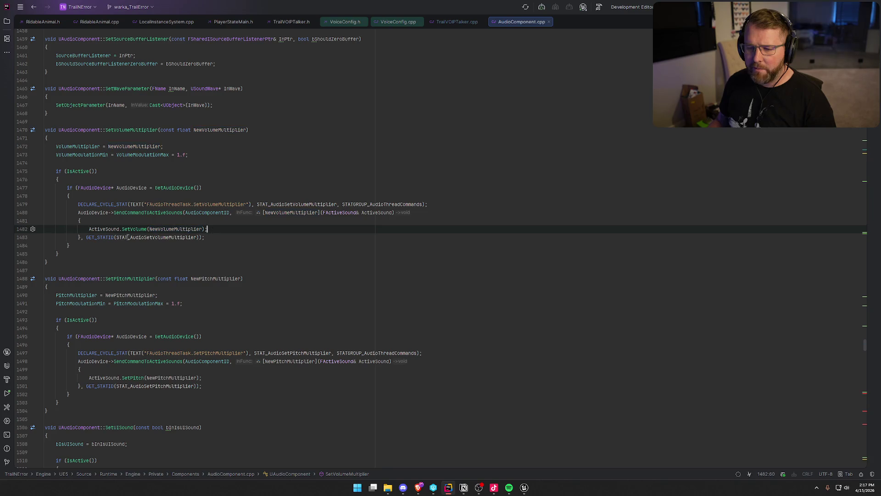
click(131, 229)
Trace SetVolume to FActiveSound::SetVolume in ActiveSound.h/.cpp, then close both ActiveSound files.
key(ctrl+b)
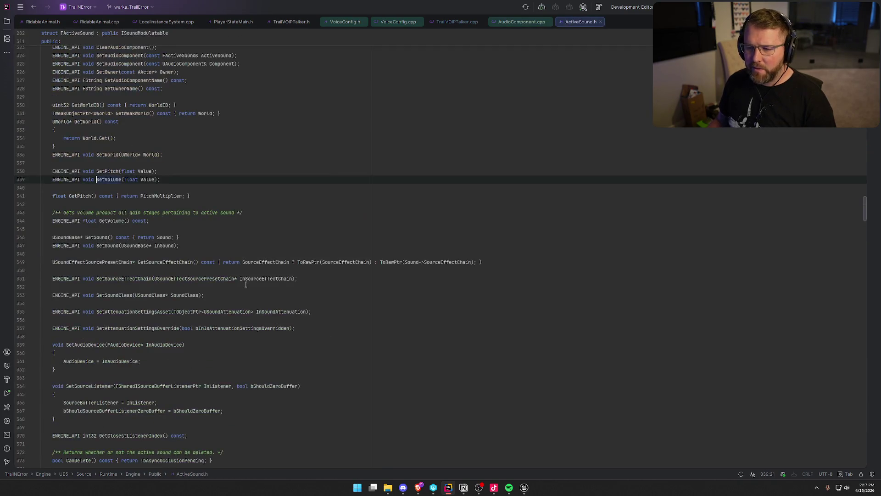
key(ctrl+b)
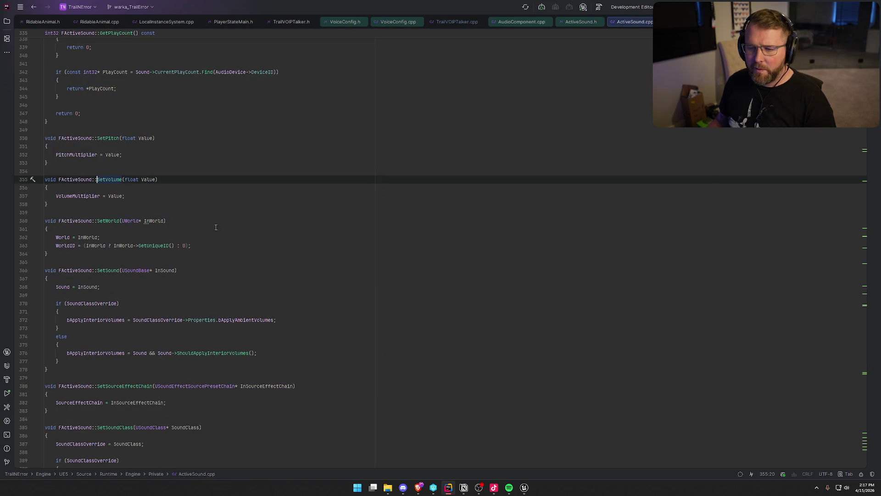
middle_click(633, 21)
middle_click(589, 20)
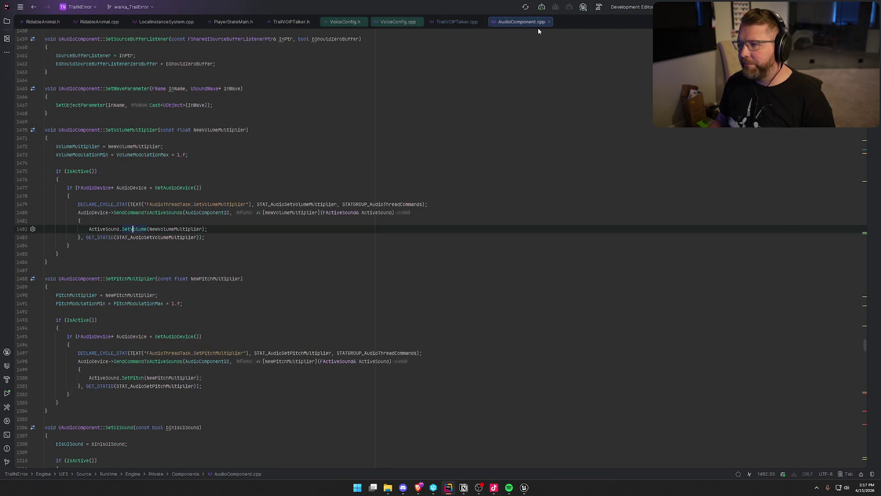
Close the AudioComponent, VoiceConfig, PlayerStateMain, LocalInstanceSystem and RidableAnimal files.
middle_click(534, 24)
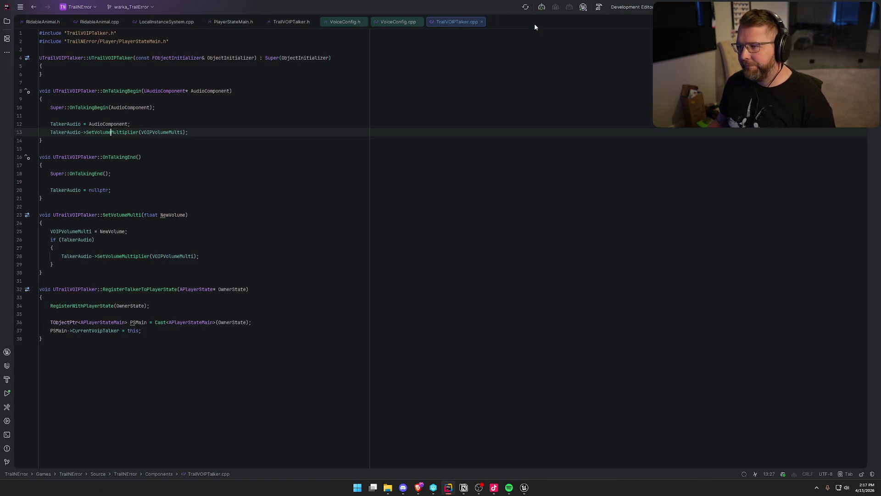
click(382, 24)
middle_click(368, 20)
middle_click(347, 22)
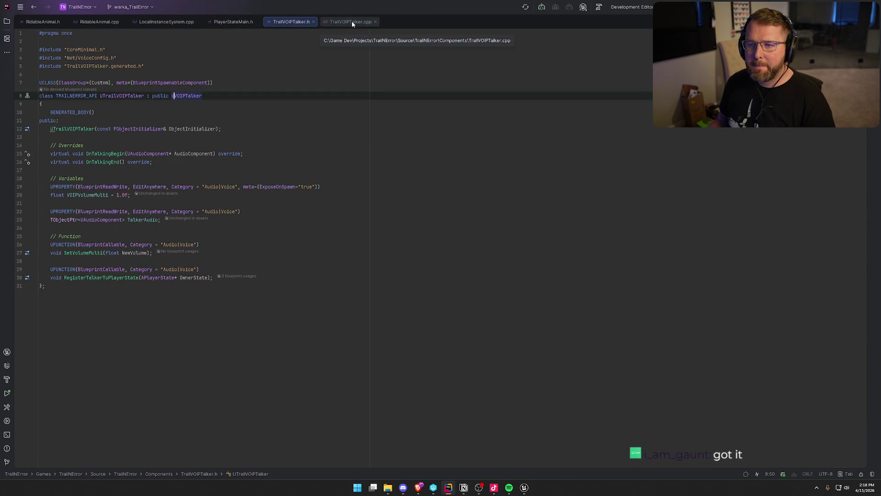
click(230, 22)
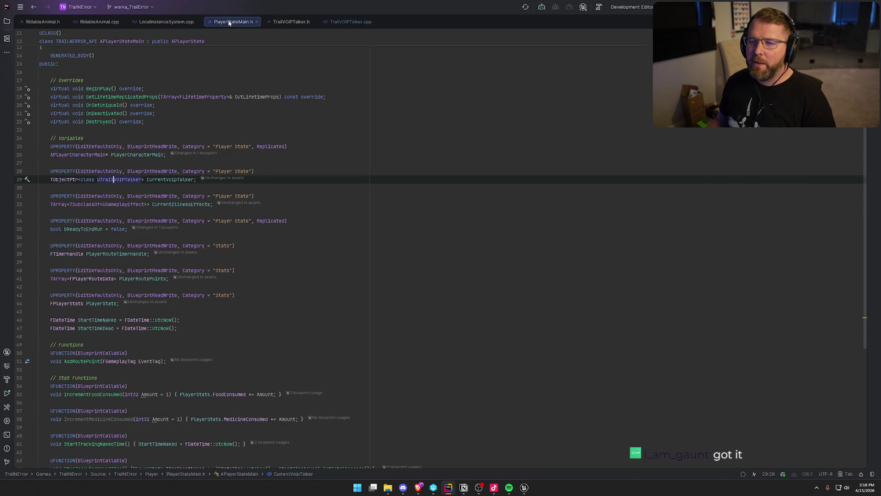
middle_click(230, 22)
middle_click(175, 22)
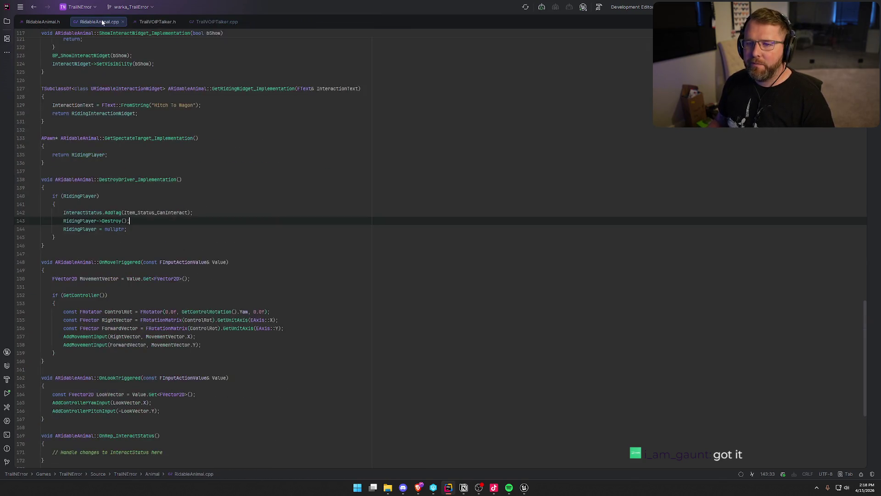
middle_click(100, 21)
middle_click(44, 22)
Put TrailVOIPTalker.cpp in a right-hand split beside TrailVOIPTalker.h.
mouse_move(89, 25)
mouse_down()
mouse_move(455, 206)
mouse_move(650, 217)
mouse_up()
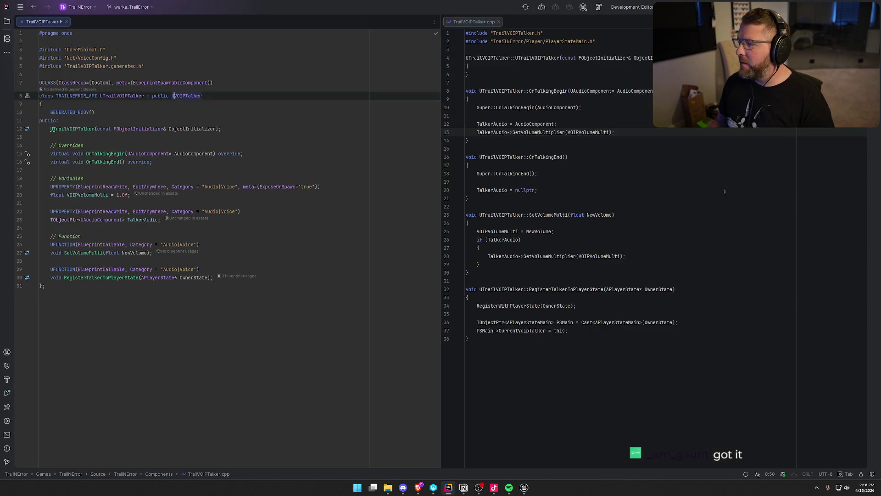
click(157, 305)
click(611, 413)
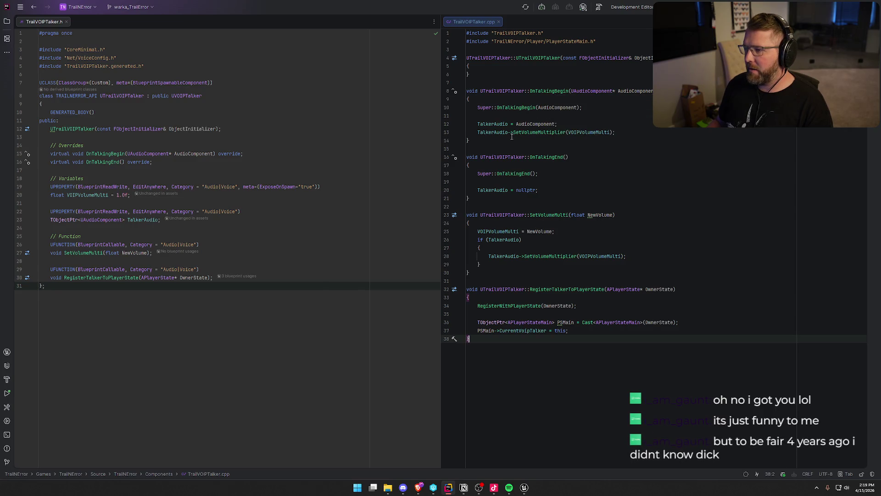
triple_click(483, 132)
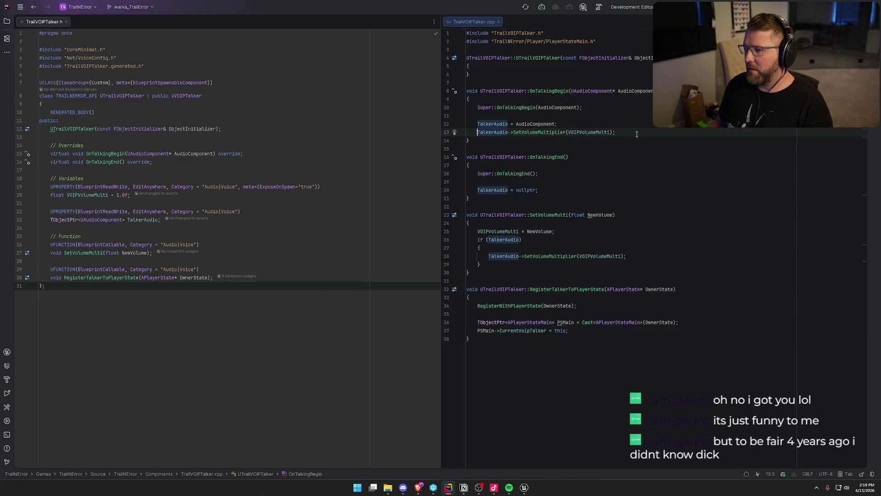
click(604, 183)
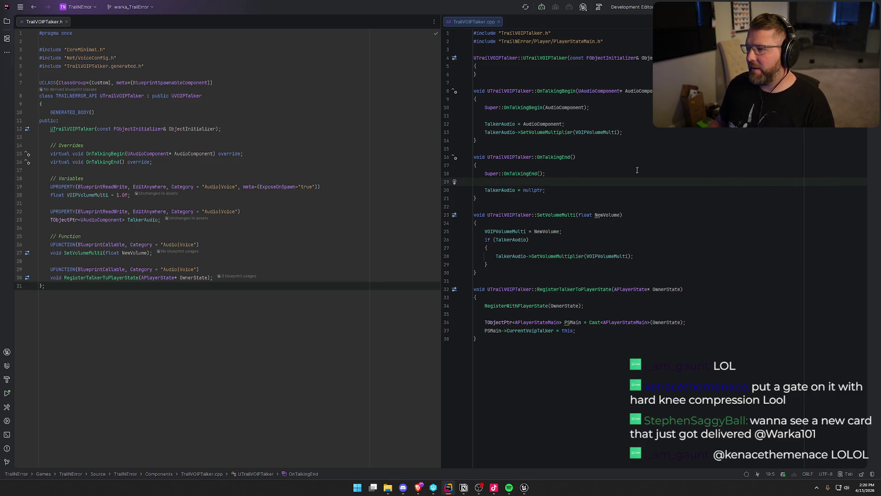
click(463, 487)
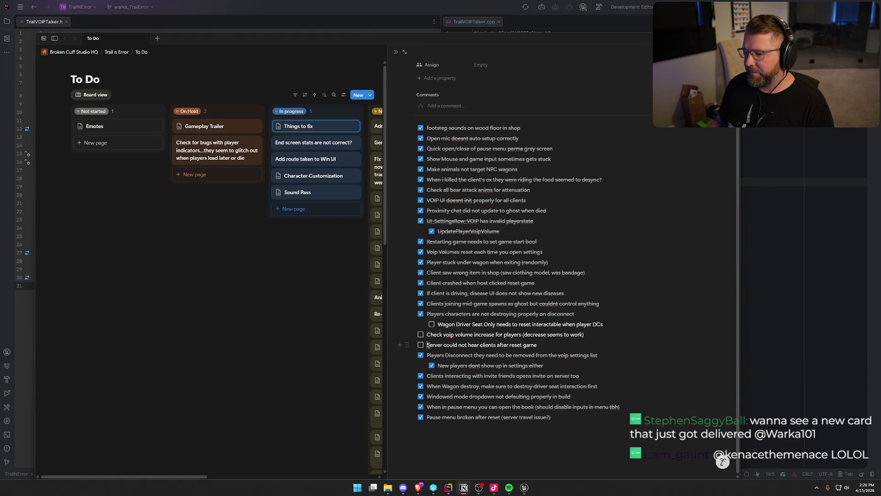
Place 'Server could not hear clients after reset game' above 'Check voip volume increase for players', then minimise Notion.
drag(578, 343, 428, 344)
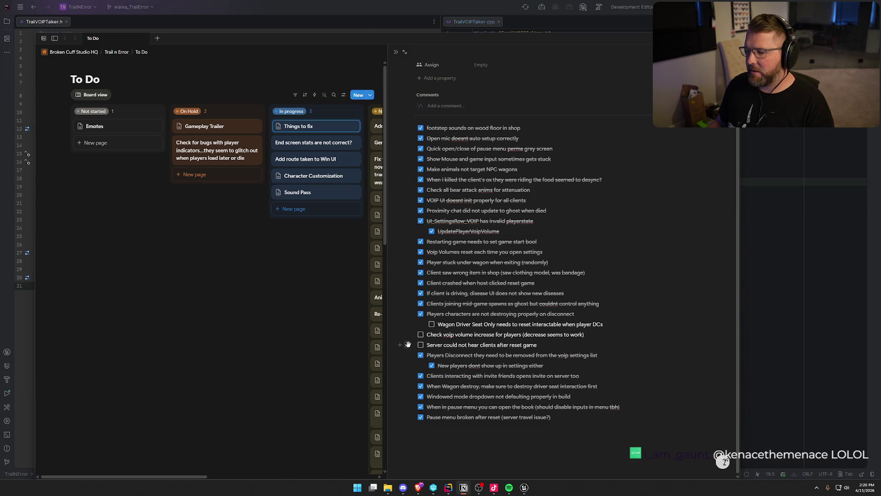
drag(406, 345, 435, 338)
click(599, 334)
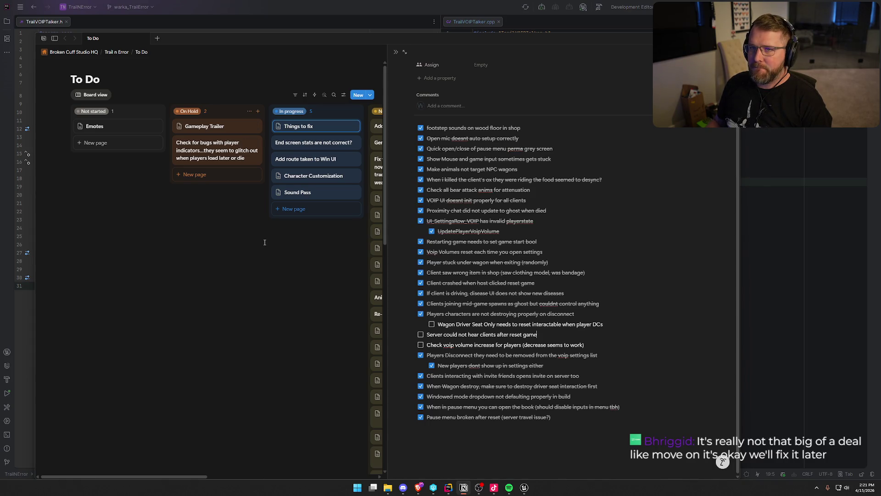
click(360, 4)
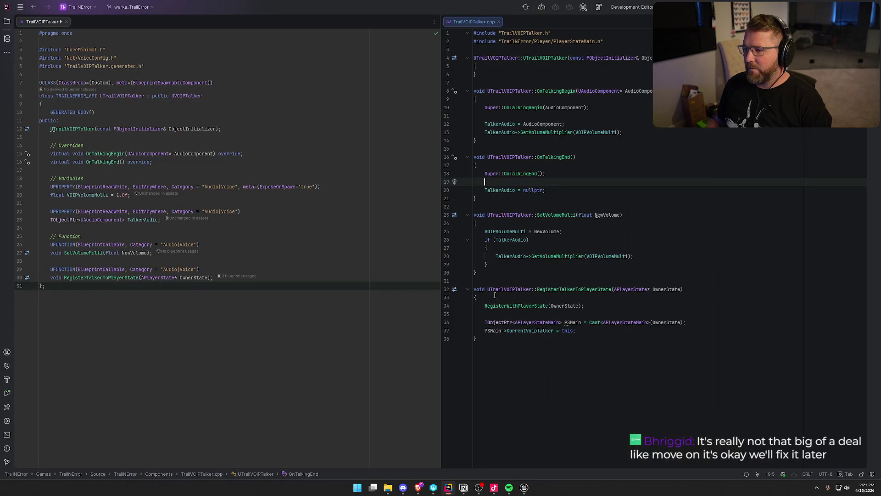
Review the volume slider logic in the UI_SettingsRow_VOIP event graph, then close that blueprint.
click(524, 488)
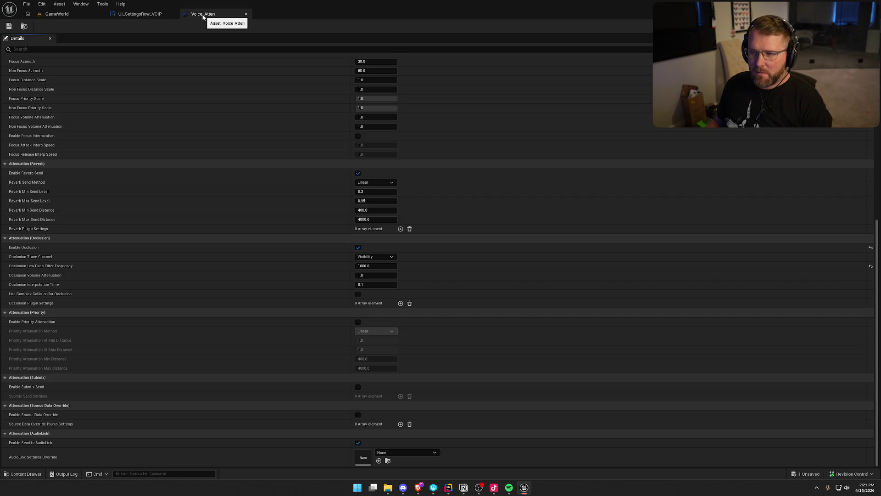
click(143, 15)
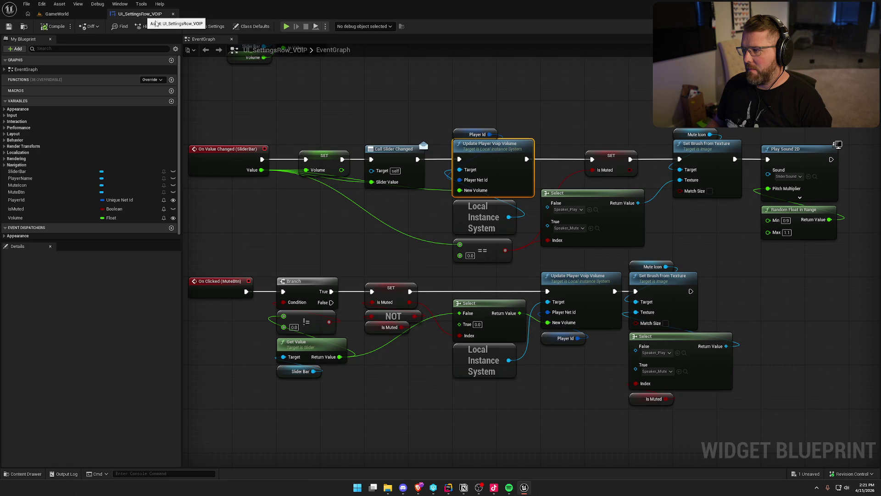
drag(523, 97, 548, 79)
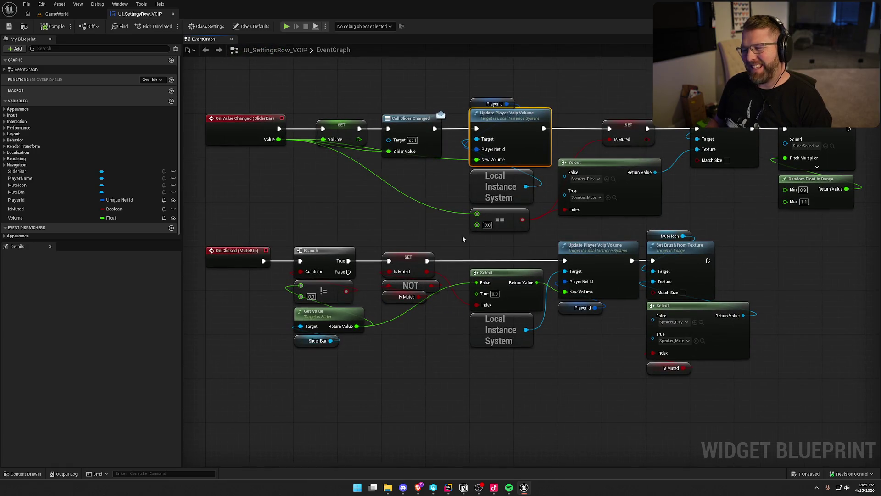
mouse_move(323, 227)
mouse_down()
mouse_move(285, 244)
mouse_move(300, 244)
mouse_up()
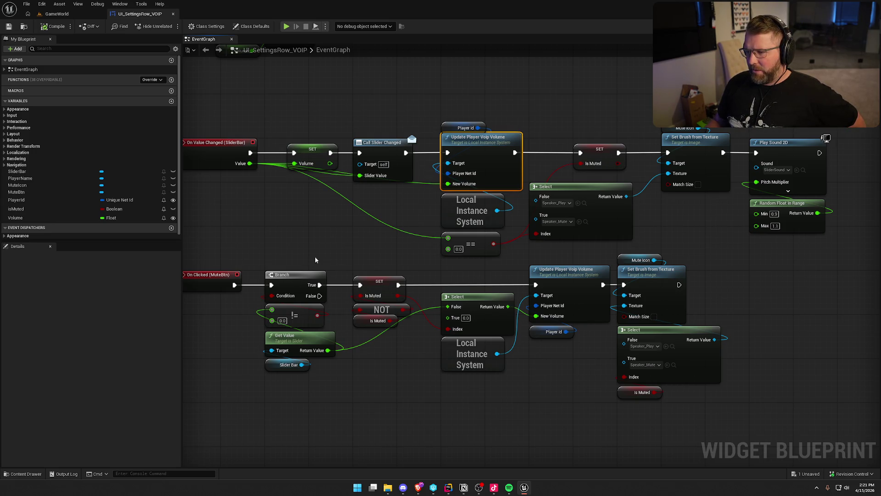
drag(299, 243, 310, 255)
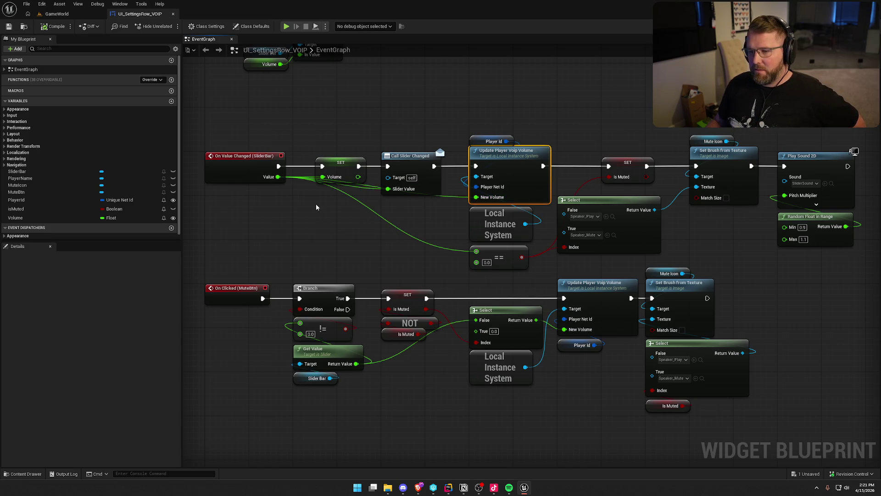
click(173, 14)
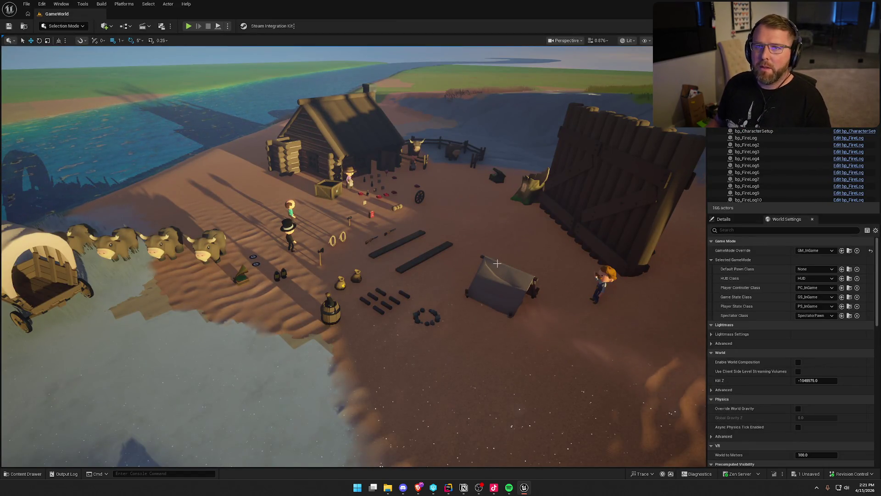
Browse the Sounds folder in the Content Drawer, collapse the UI and Logic folders, and return to Rider.
drag(497, 263, 497, 265)
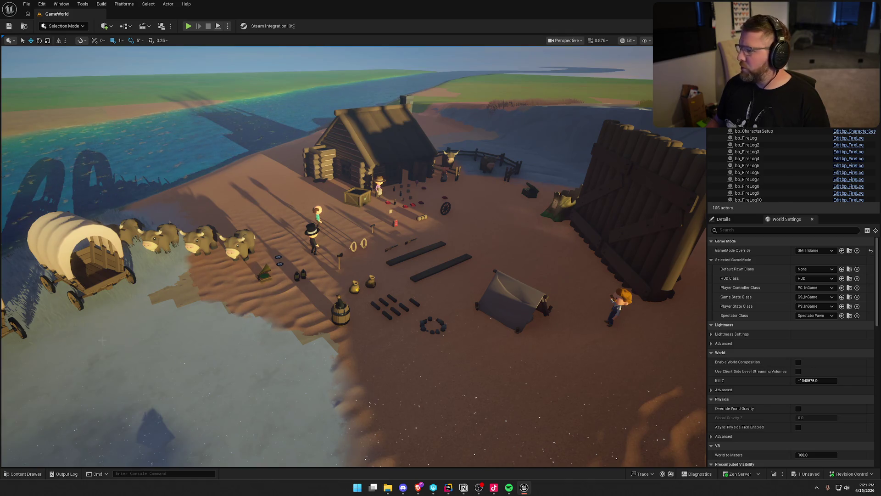
click(14, 474)
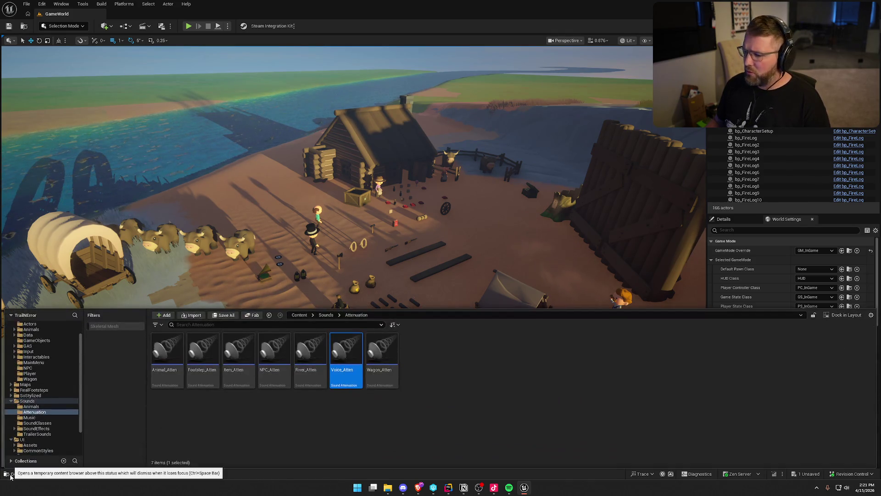
click(294, 440)
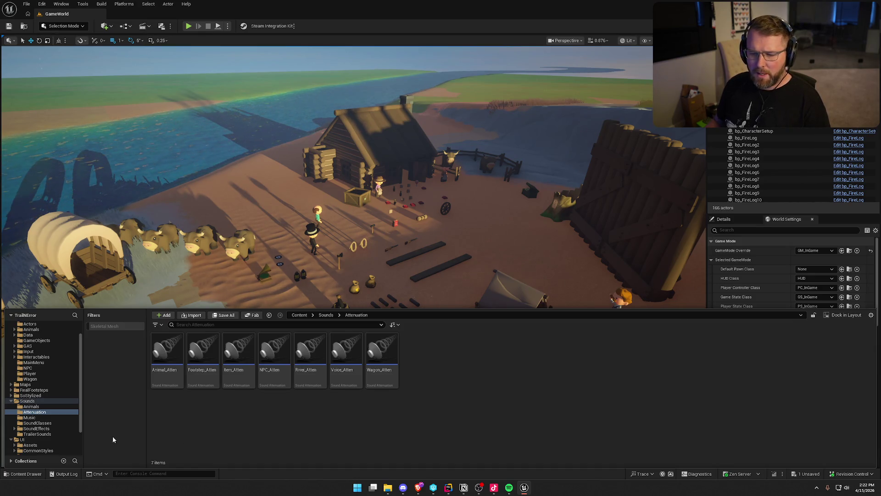
click(11, 401)
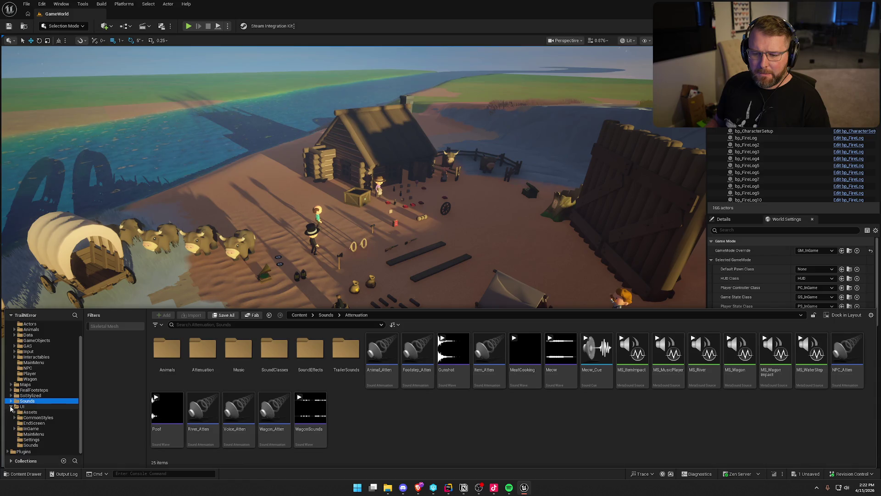
click(11, 406)
click(12, 336)
click(109, 415)
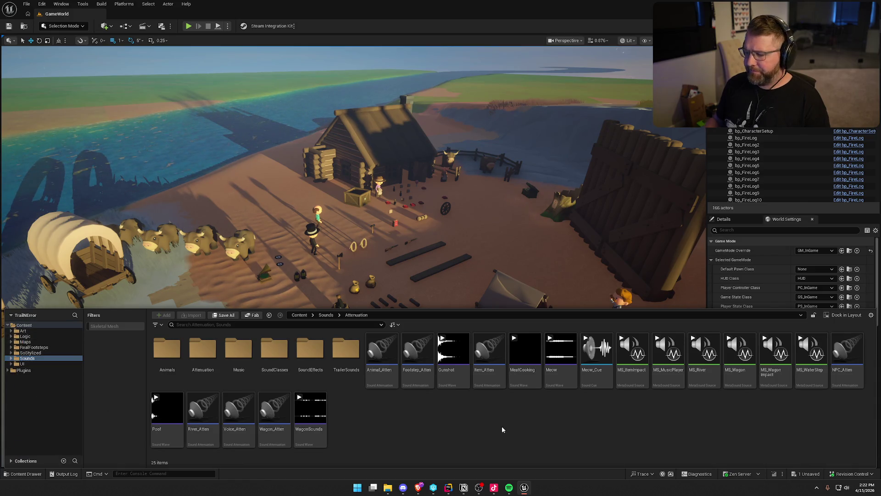
key(alt+Tab)
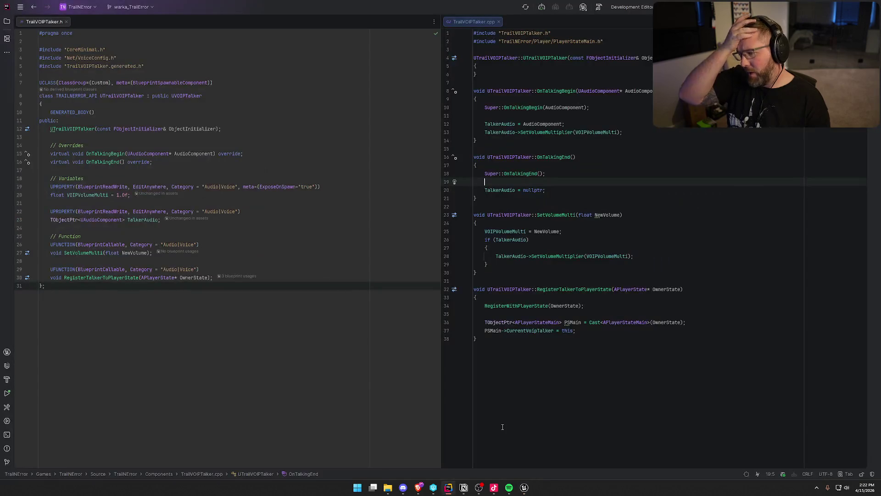
Remove the stray '3.' from the server-reset to-do and list the VOIP volume item above it.
key(alt+Tab)
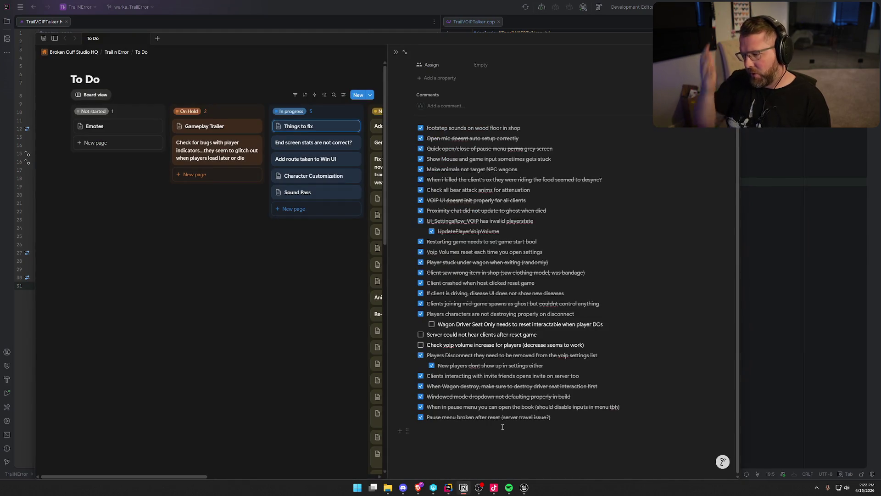
text(3.)
key(Return)
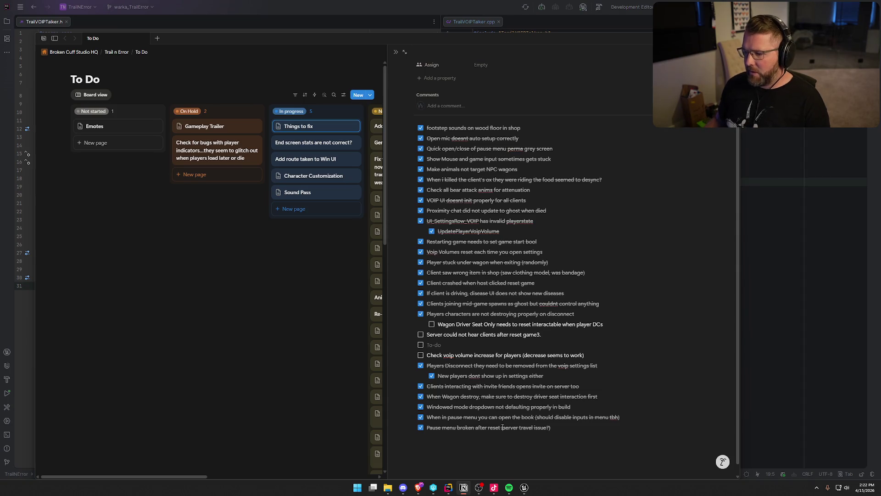
key(BackSpace)
key(BackSpace)
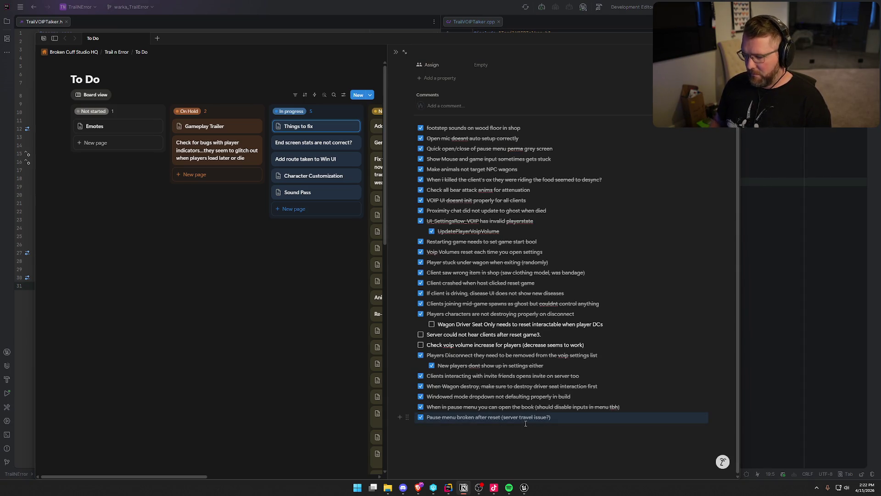
key(ctrl+z)
key(ctrl+z)
key(ctrl+z)
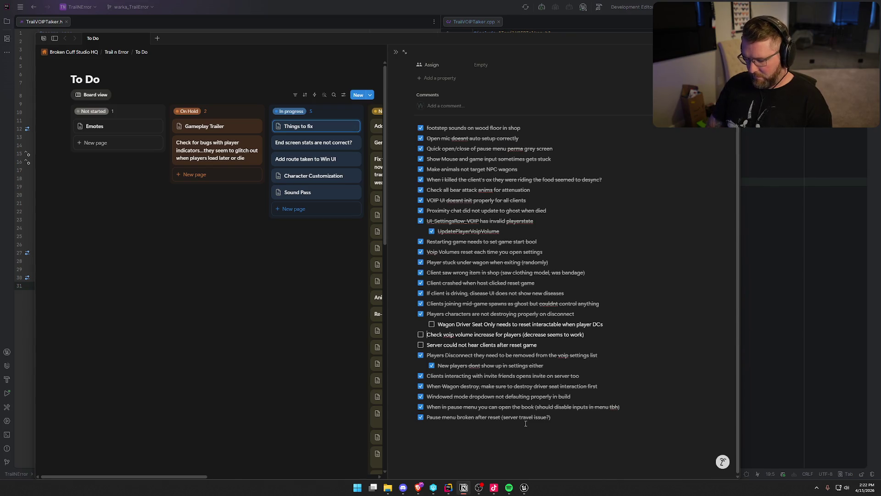
key(ctrl+shift+z)
Close both TrailVOIPTalker files in Rider, leaving the editor empty.
click(601, 174)
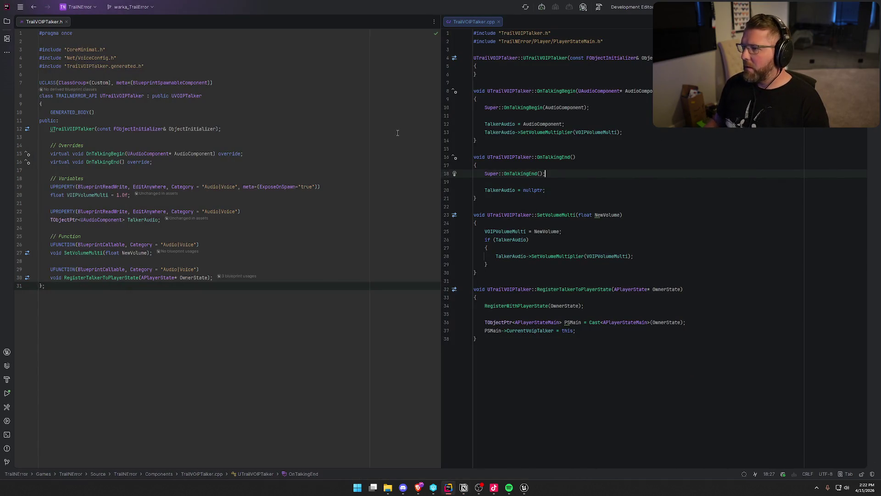
middle_click(54, 23)
middle_click(54, 23)
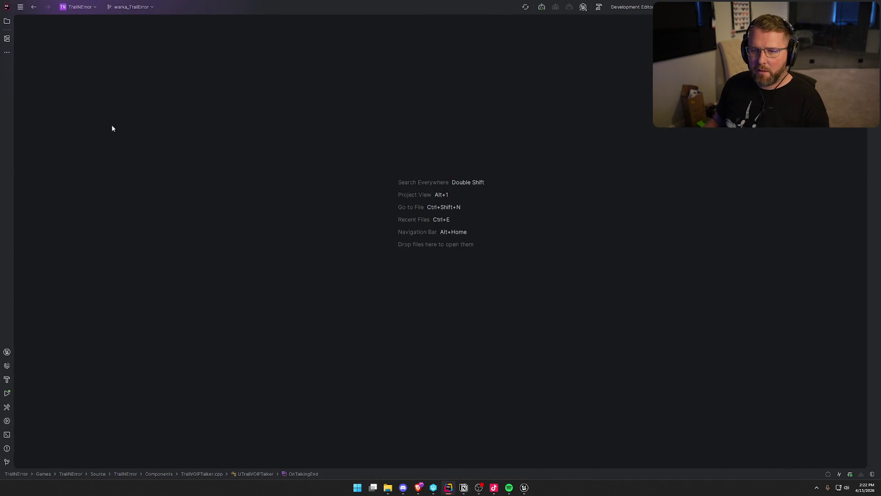
Open PlayerStateMain.cpp from Source > TrailNError > Player and skim its code.
click(7, 22)
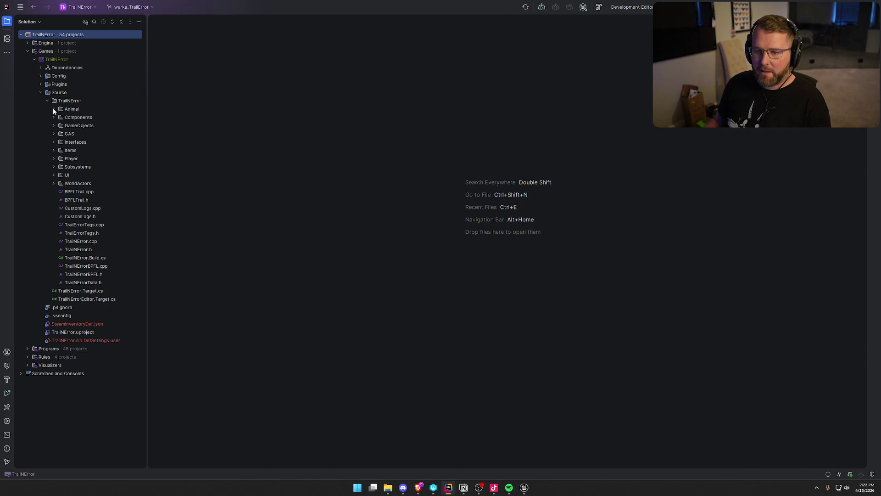
click(54, 158)
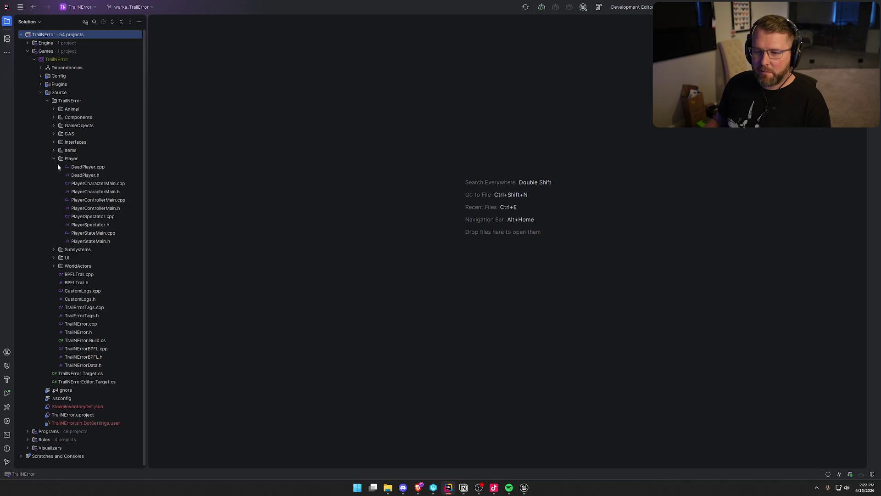
double_click(98, 233)
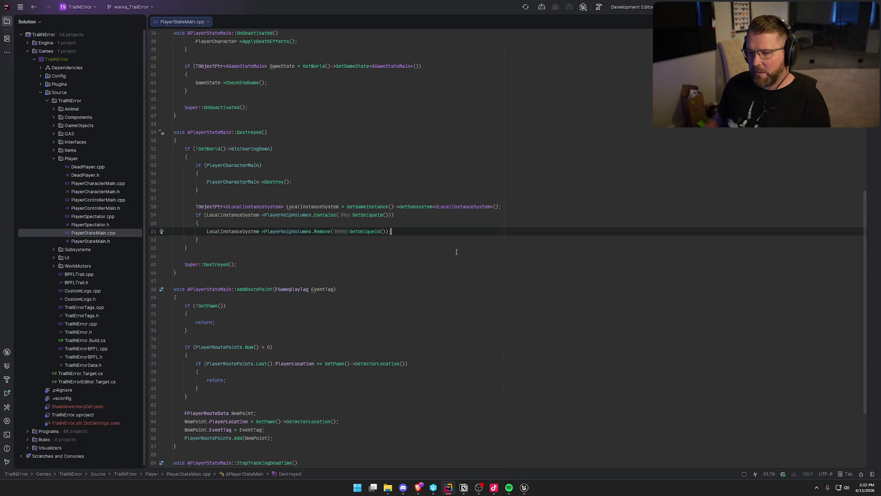
scroll(384, 257, down, 5)
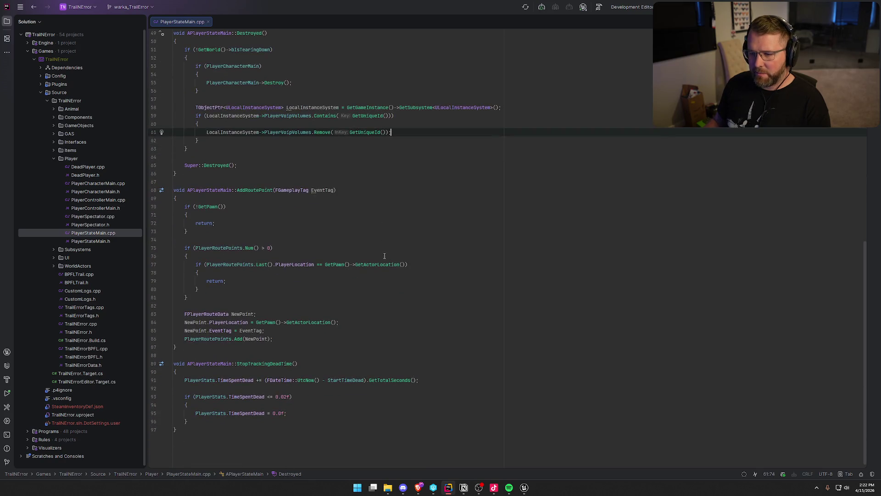
scroll(385, 256, up, 15)
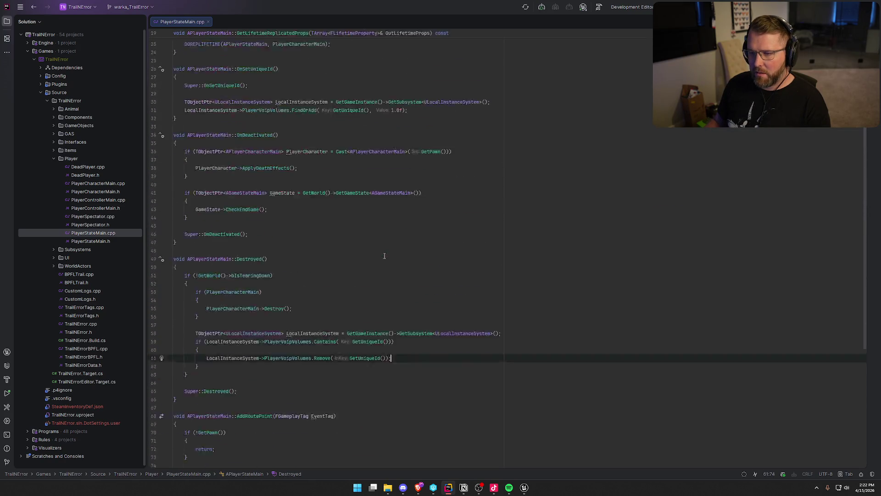
scroll(220, 279, down, 4)
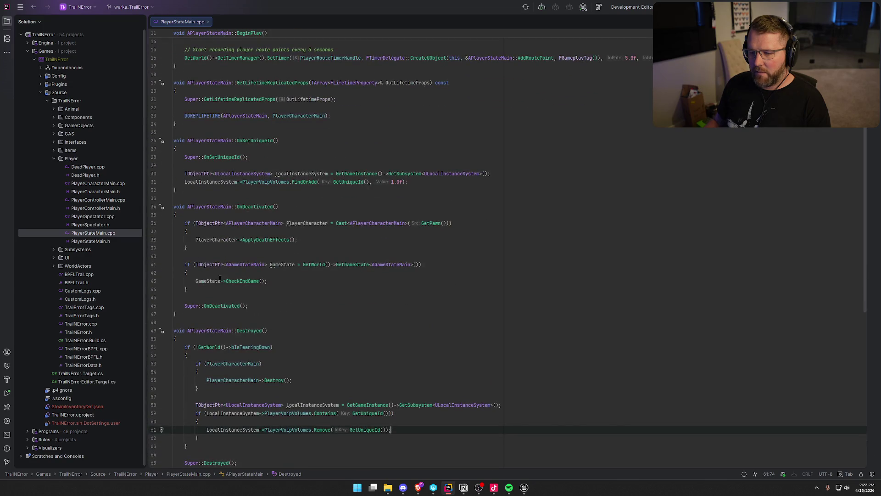
scroll(280, 269, up, 4)
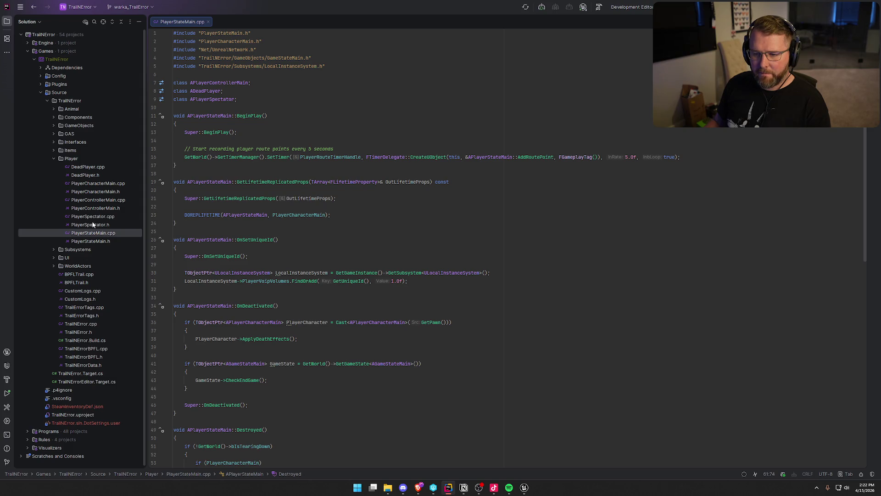
Open PlayerControllerMain.cpp and look over its commented-out StartTalking call.
double_click(103, 202)
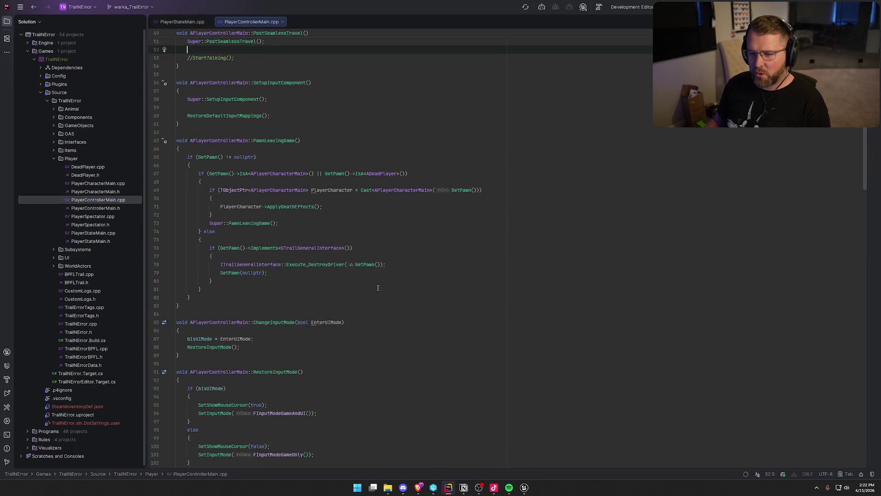
scroll(381, 288, up, 5)
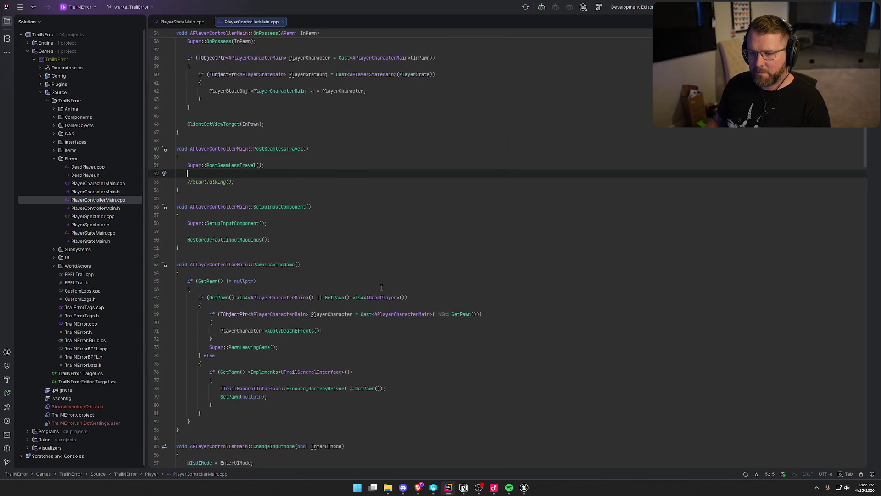
click(236, 181)
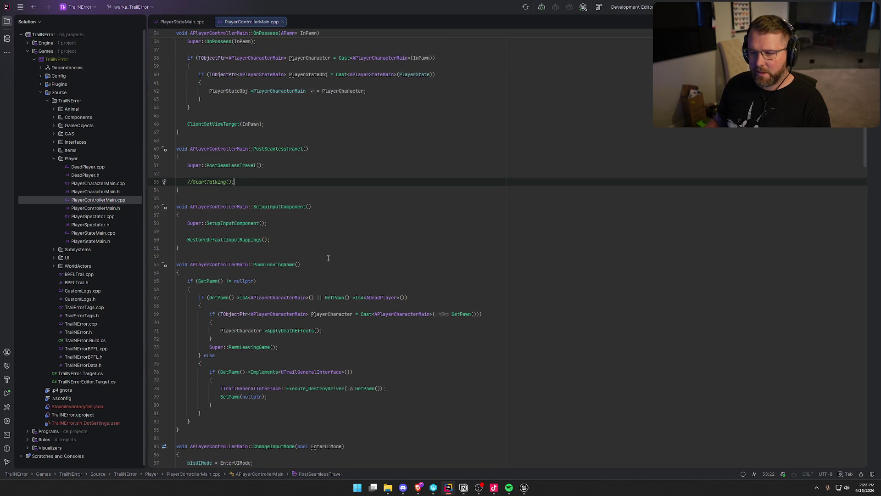
scroll(271, 125, down, 2)
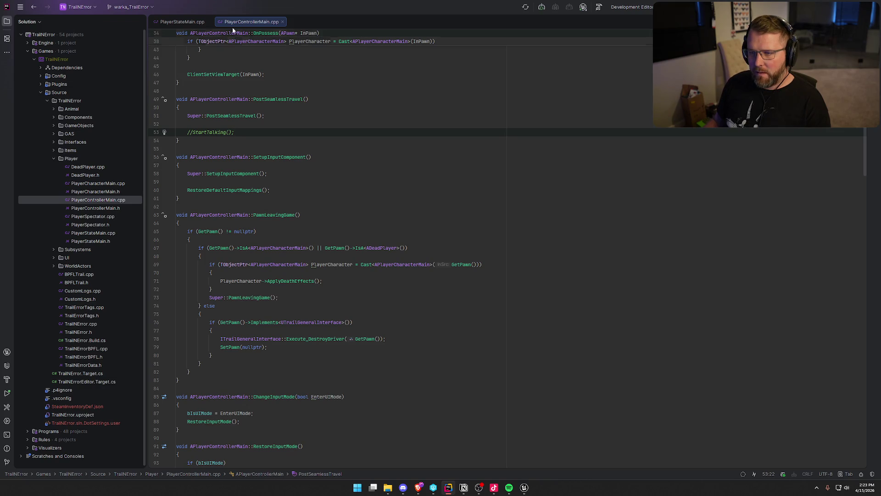
scroll(353, 278, down, 4)
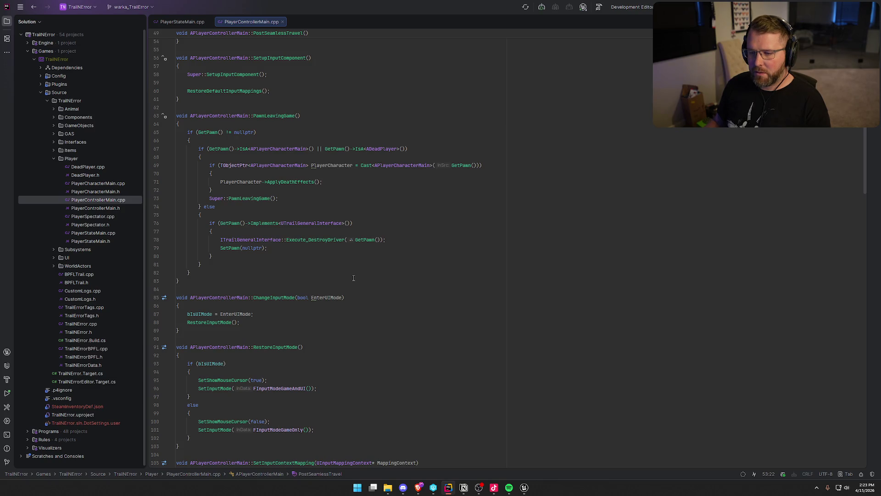
key(ctrl+f)
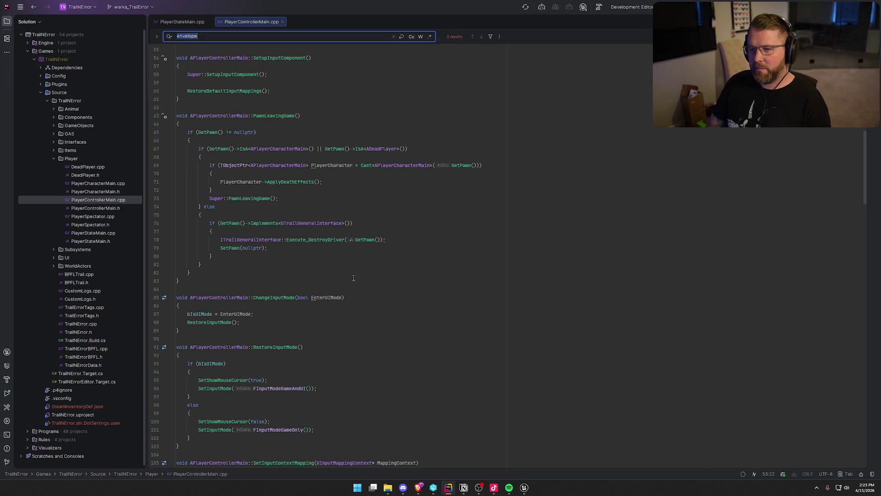
Move StartTalking() out of the IsLocalController block to sit above the if, dedented.
text(start talk)
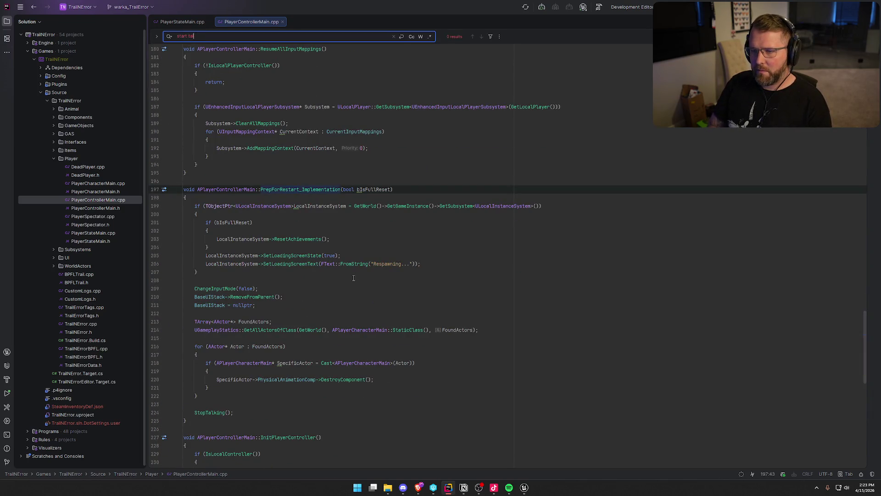
key(BackSpace)
key(BackSpace)
key(BackSpace)
text(talking)
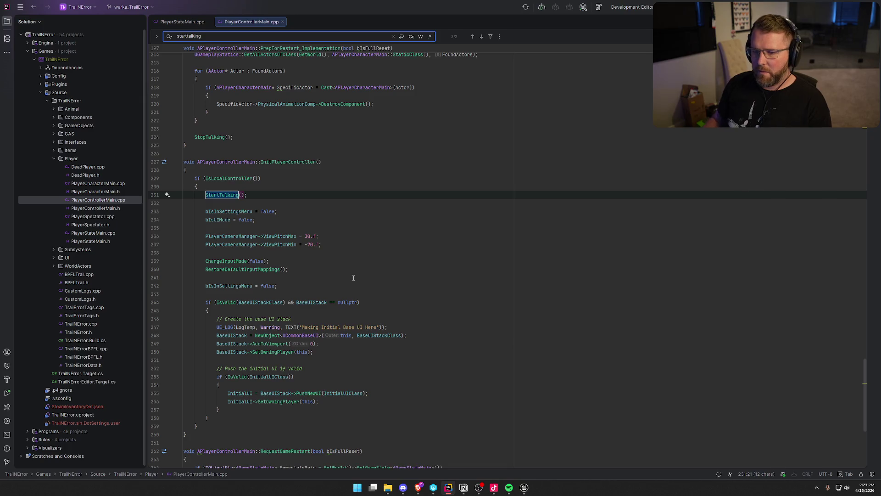
key(Escape)
key(End)
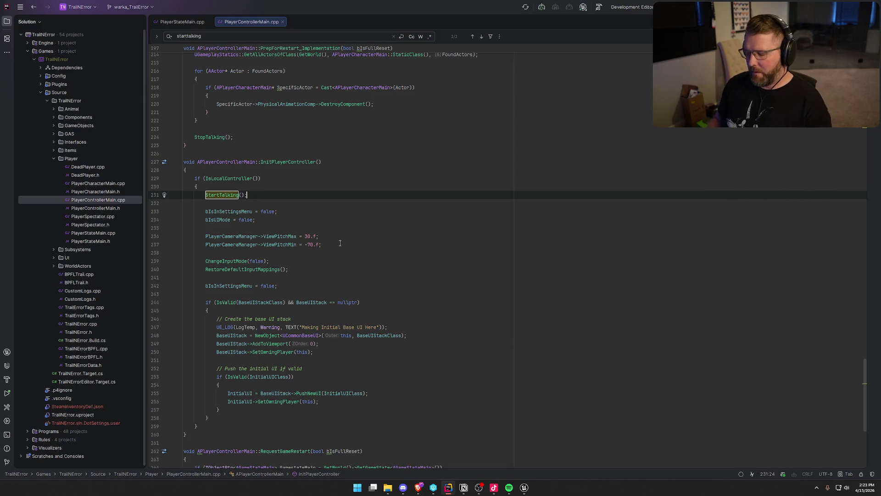
key(alt+shift+Up)
key(alt+shift+Up)
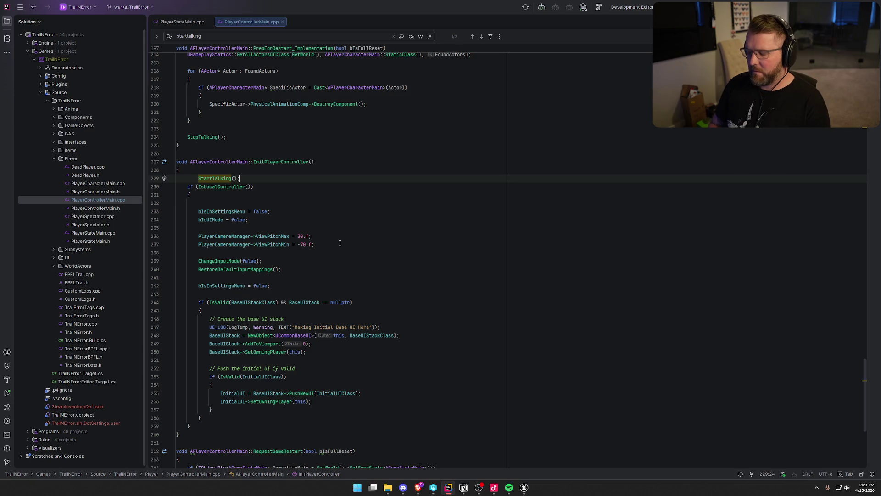
key(shift+Tab)
key(Escape)
Add a blank line after StartTalking() and delete the empty line under the if's opening brace.
click(192, 179)
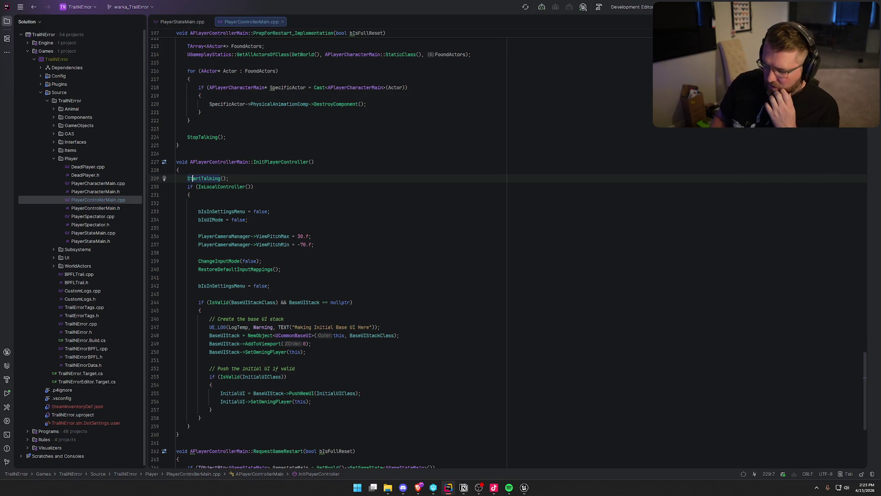
key(End)
key(Return)
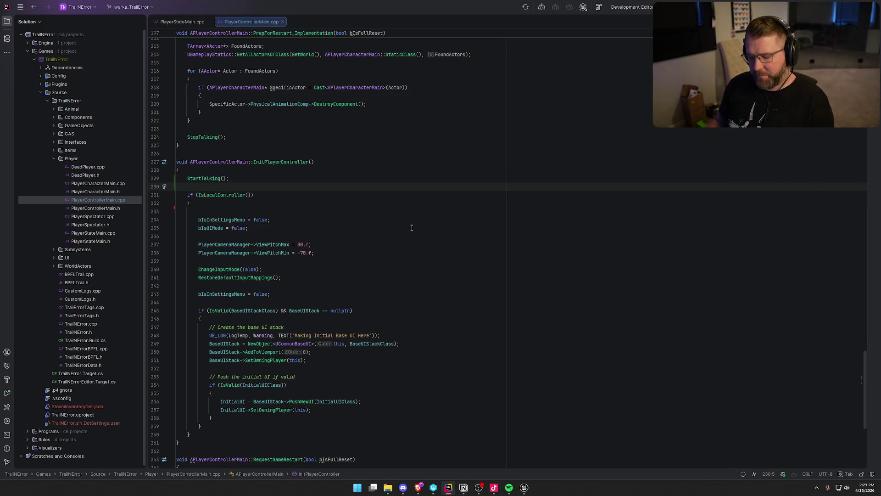
click(340, 206)
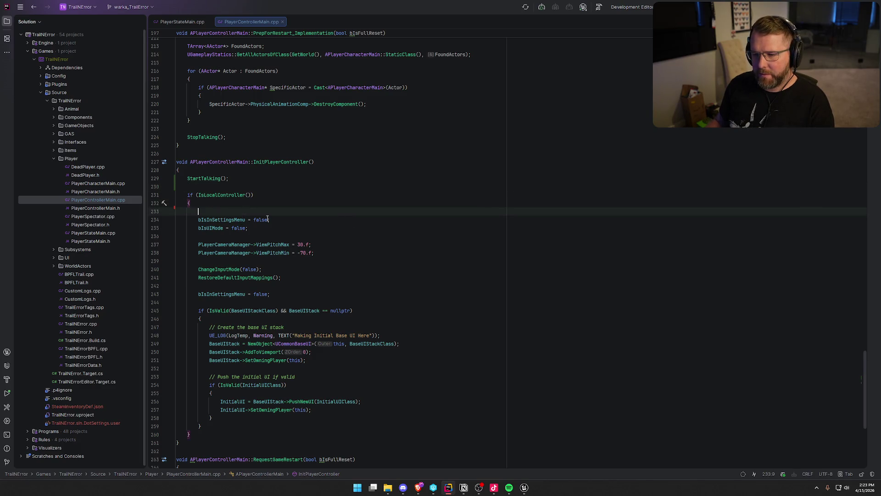
key(Delete)
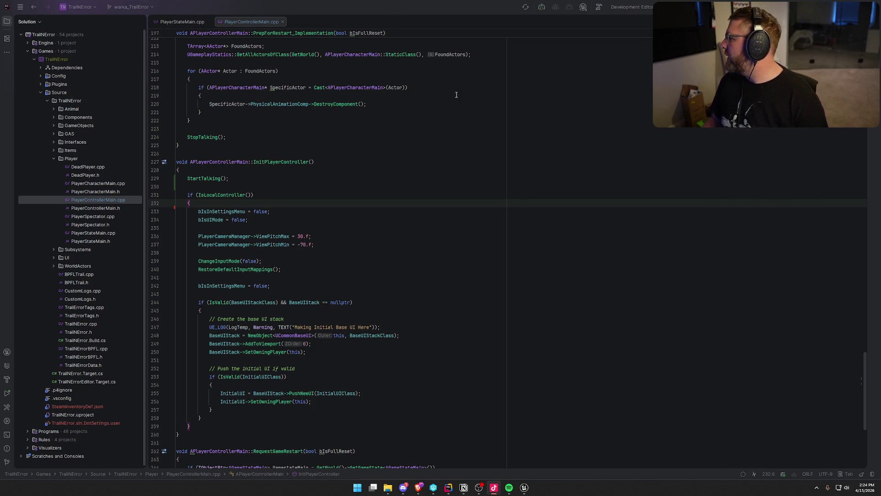
Recheck the edited InitPlayerController and the StopTalking call in PrepForRestart_Implementation.
click(312, 218)
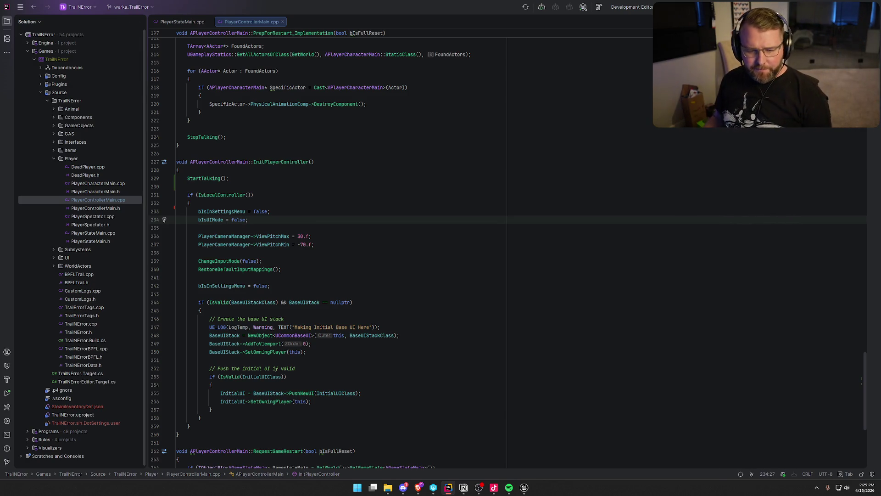
key(alt+Tab)
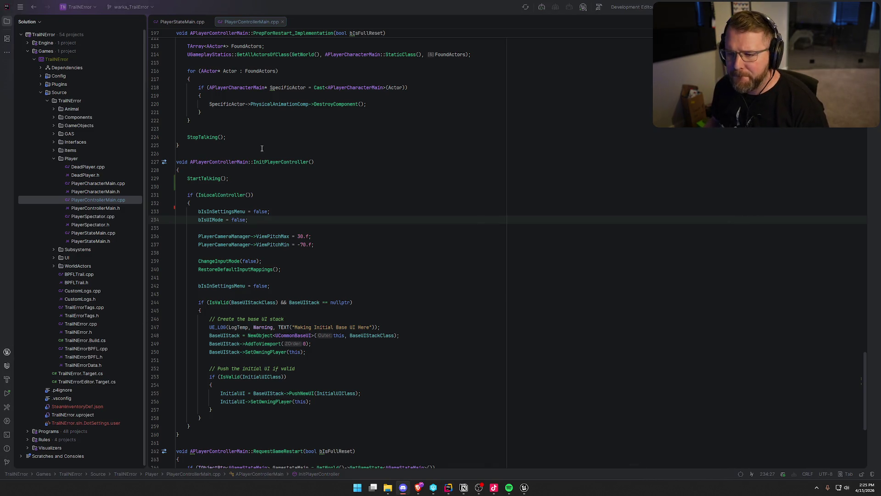
click(301, 154)
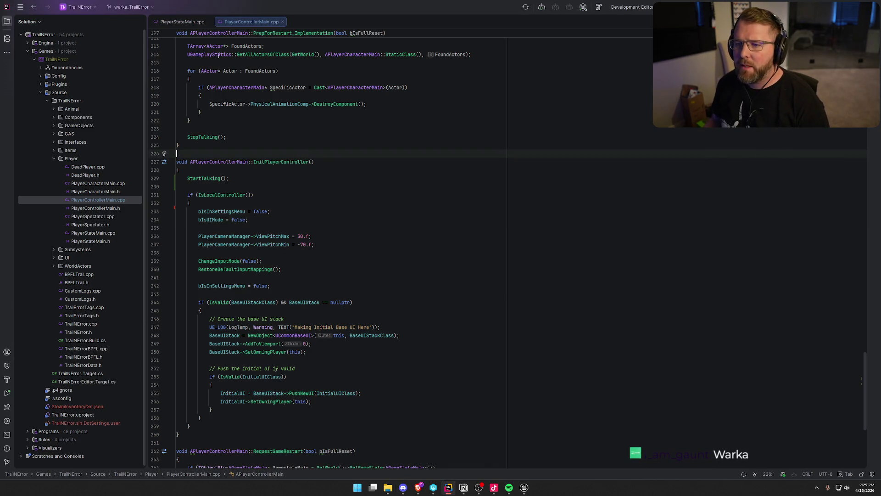
key(Down)
key(Down)
key(Down)
key(Home)
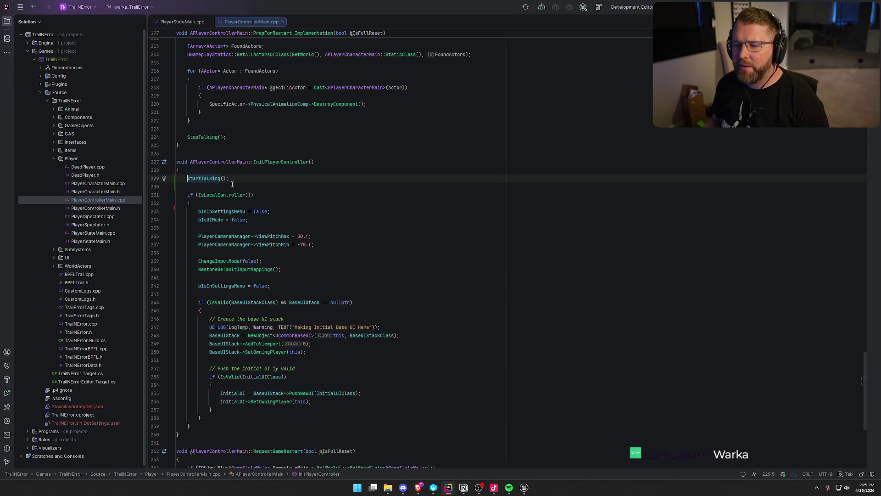
scroll(220, 183, up, 2)
click(233, 187)
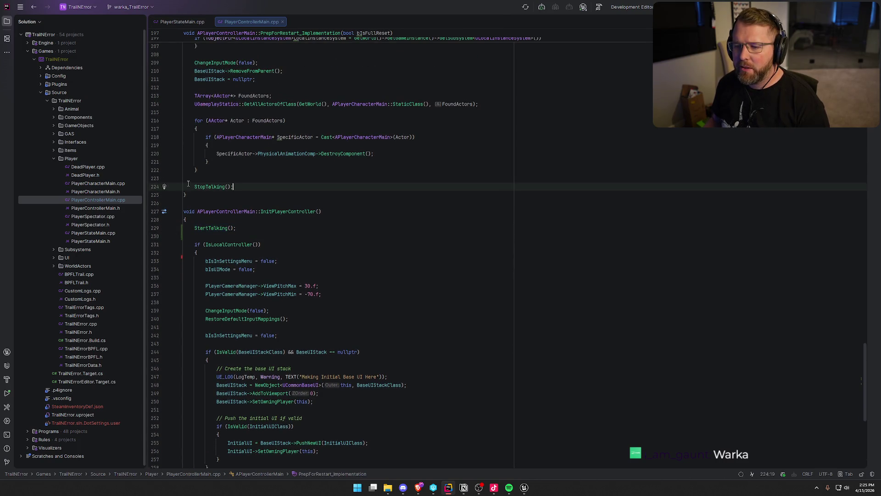
shift+click(189, 186)
scroll(282, 225, up, 5)
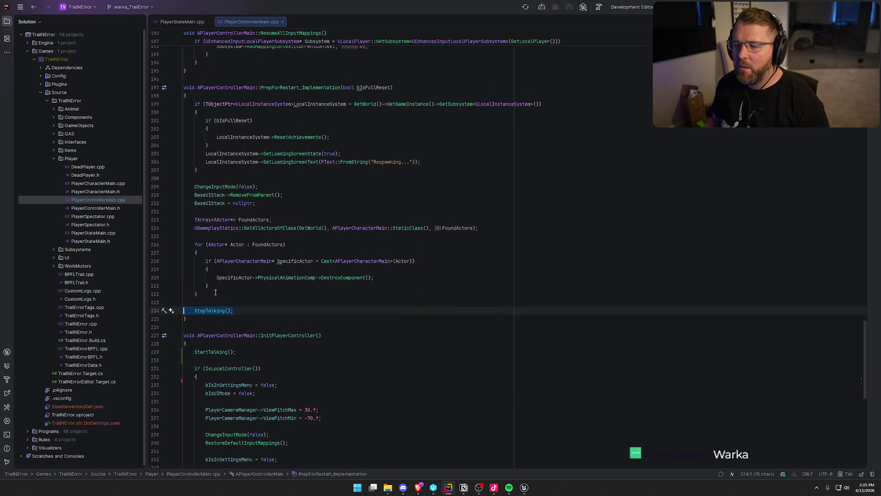
click(283, 313)
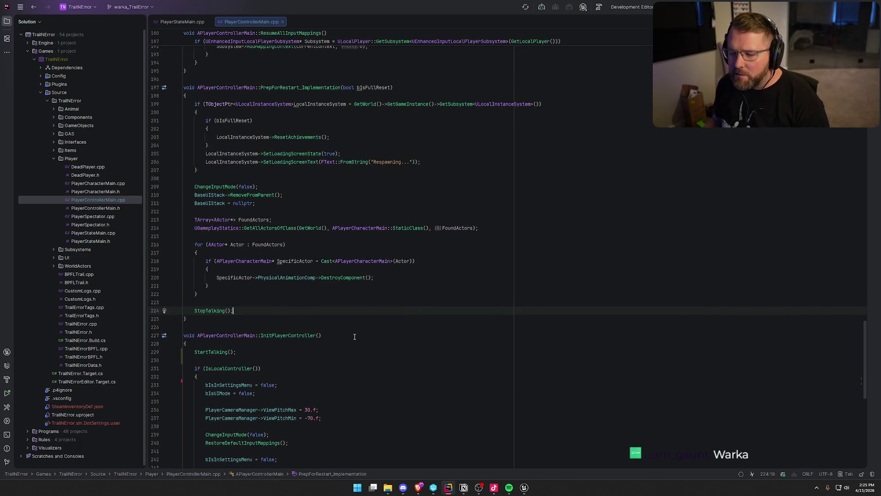
scroll(354, 336, down, 4)
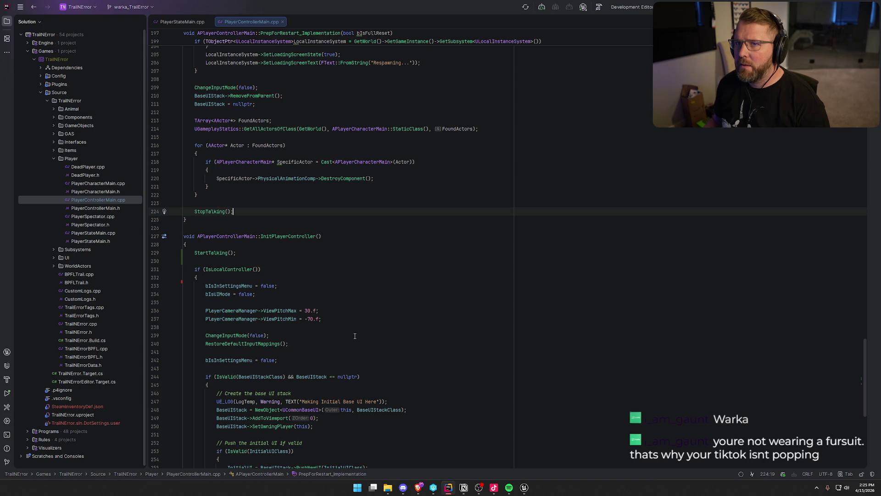
scroll(397, 326, down, 10)
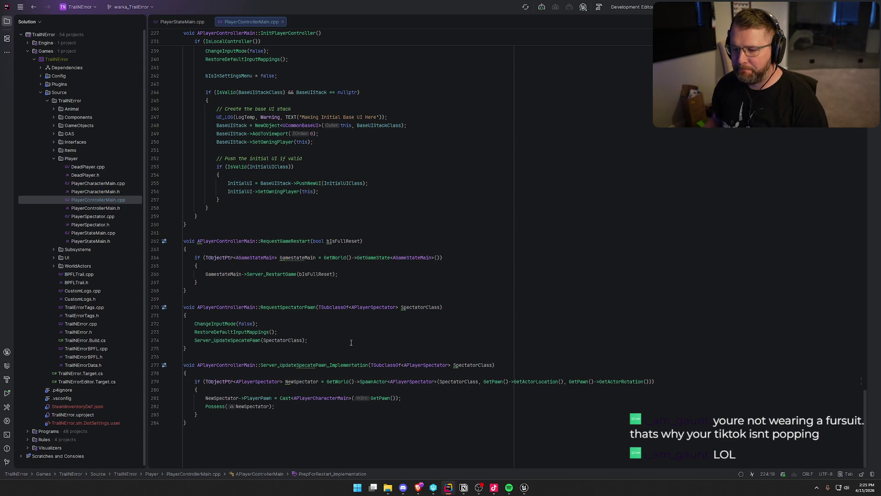
scroll(351, 343, up, 8)
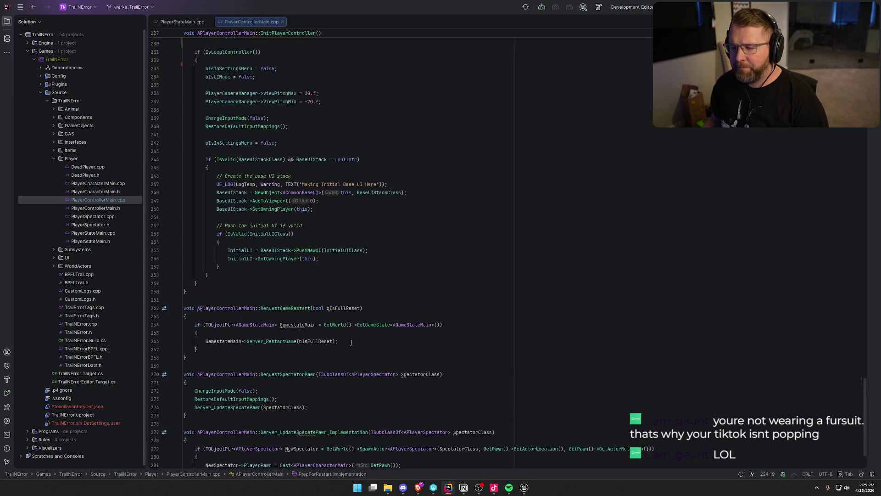
drag(233, 126, 194, 125)
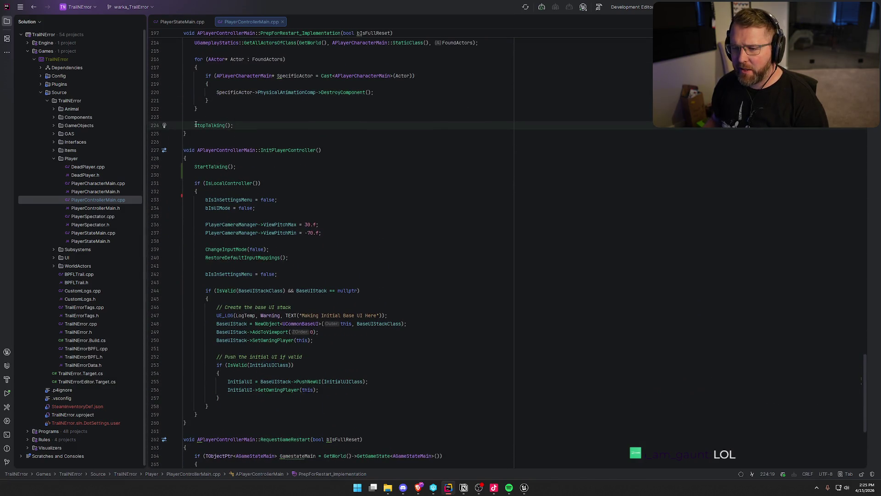
scroll(363, 266, up, 3)
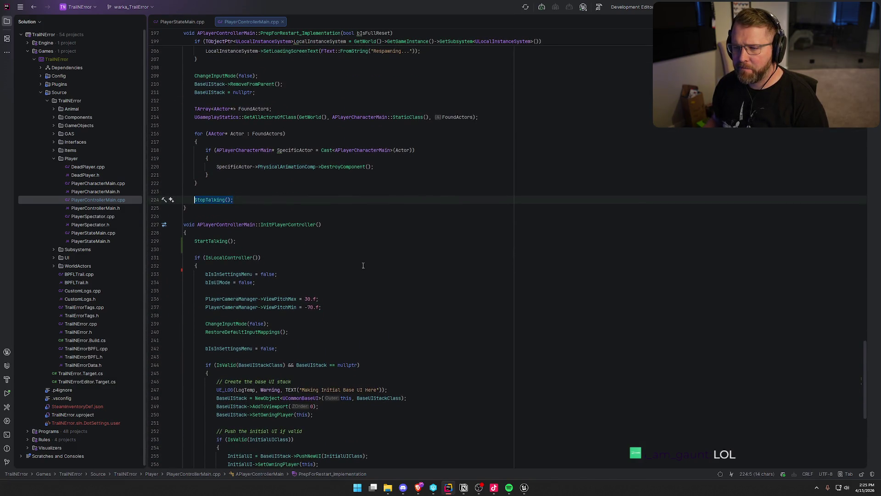
scroll(364, 265, up, 5)
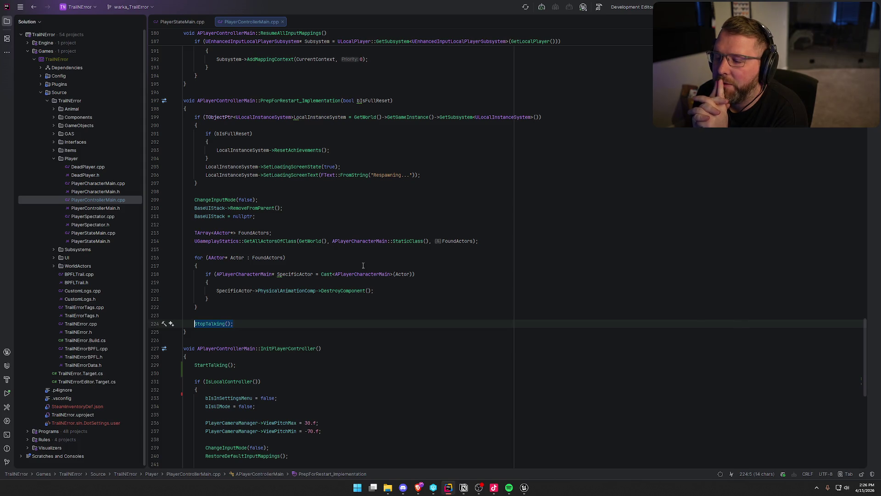
Follow the StartTalking call to its declaration and implementation in PlayerController.
click(261, 363)
scroll(261, 362, down, 1)
scroll(261, 362, down, 5)
click(216, 239)
key(ctrl+b)
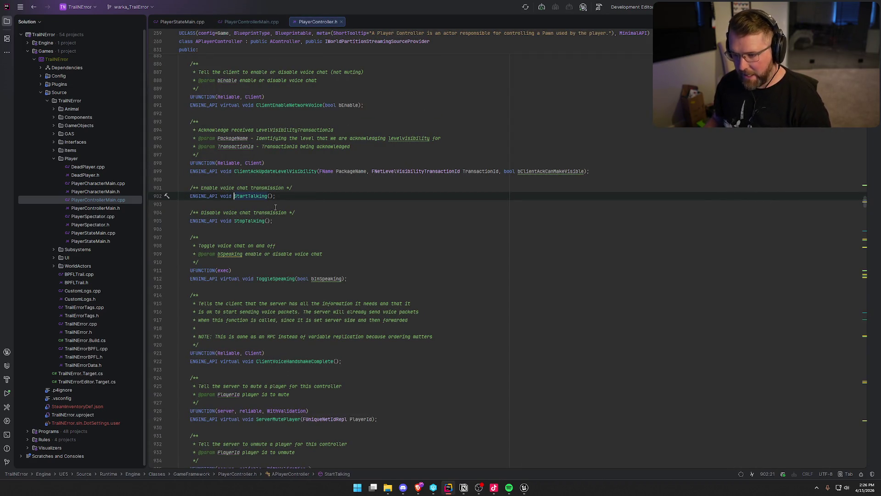
key(ctrl+b)
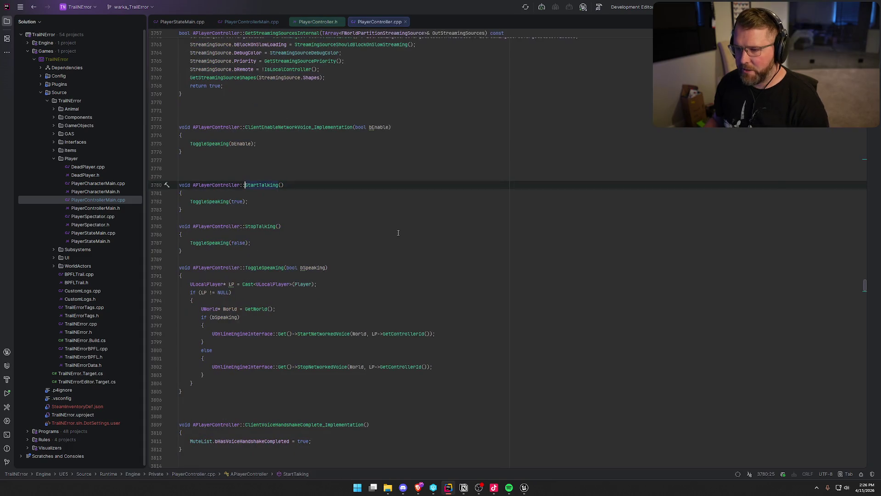
Go to the engine's ToggleSpeaking definition in PlayerController.cpp.
click(214, 202)
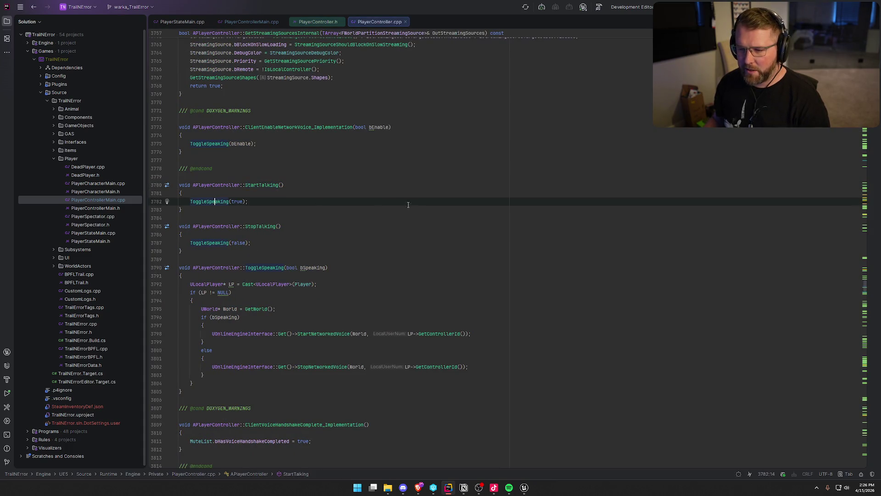
key(ctrl+b)
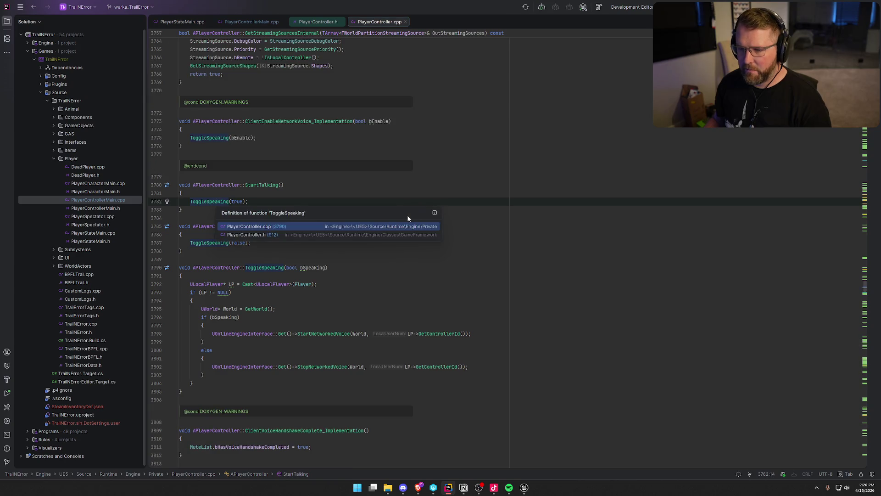
click(486, 174)
click(206, 202)
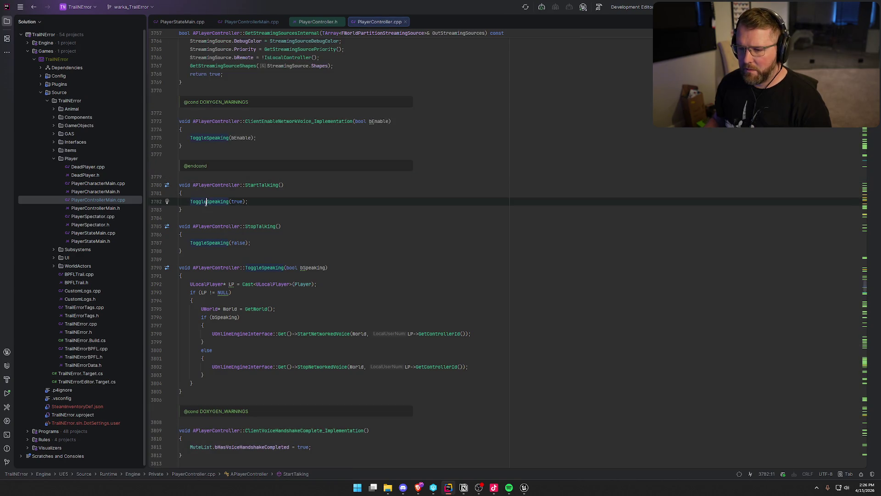
key(ctrl+b)
key(Return)
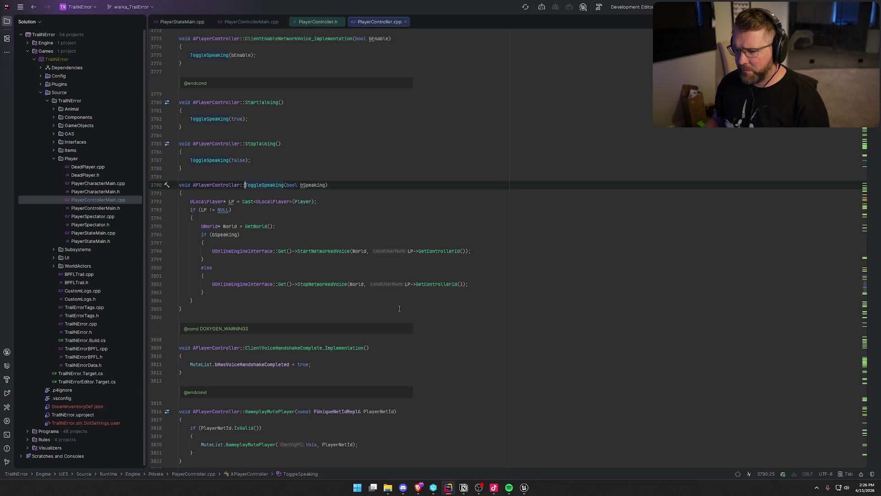
Close the engine PlayerController.cpp and PlayerController.h tabs, then collapse the Player source folder.
scroll(399, 309, down, 3)
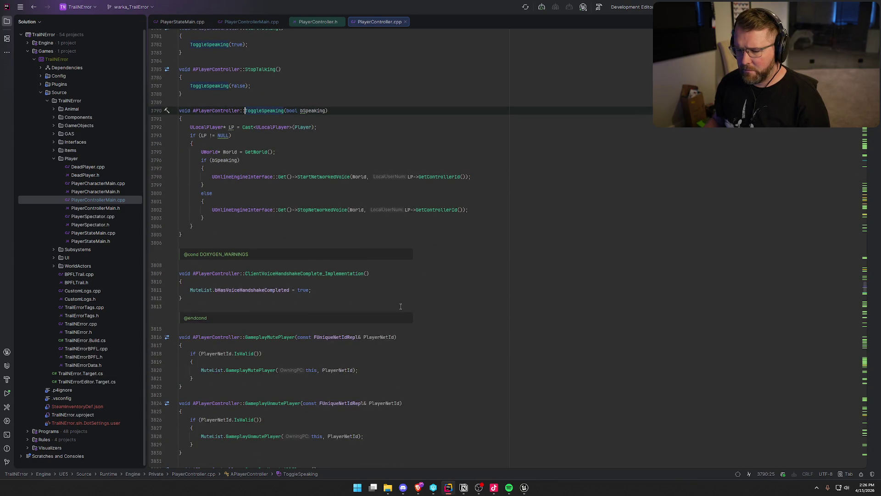
middle_click(374, 22)
middle_click(319, 22)
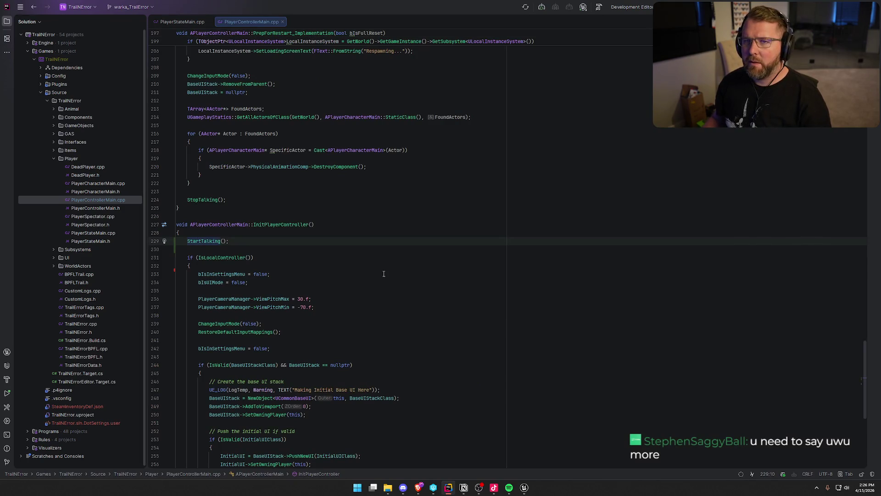
click(282, 234)
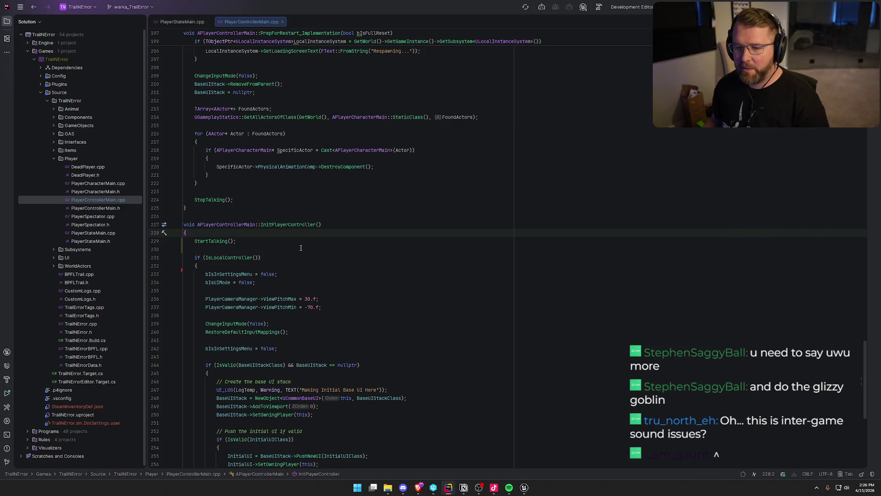
click(54, 158)
click(257, 199)
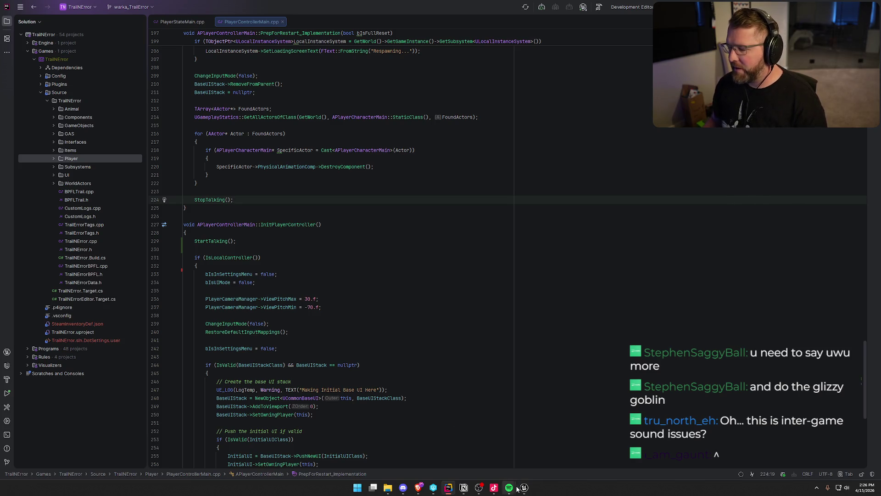
click(464, 488)
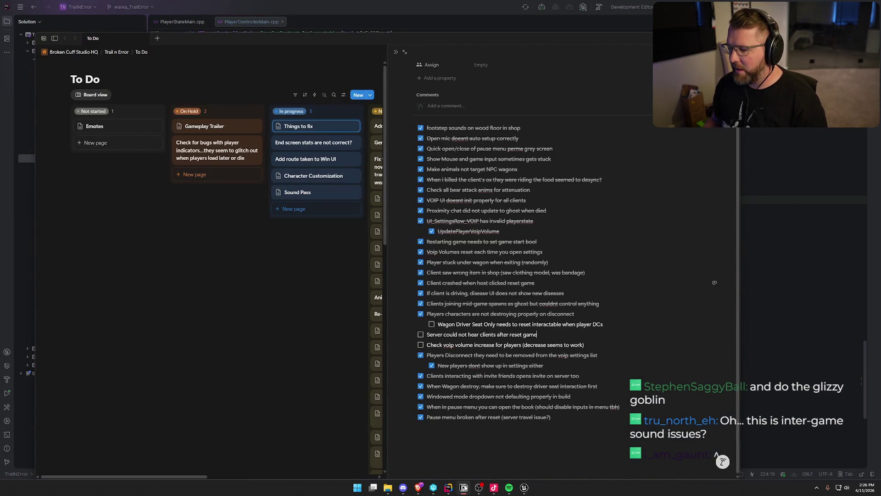
Tick 'Check voip volume increase for players' on the Notion board, then bring Unreal Editor forward.
click(482, 325)
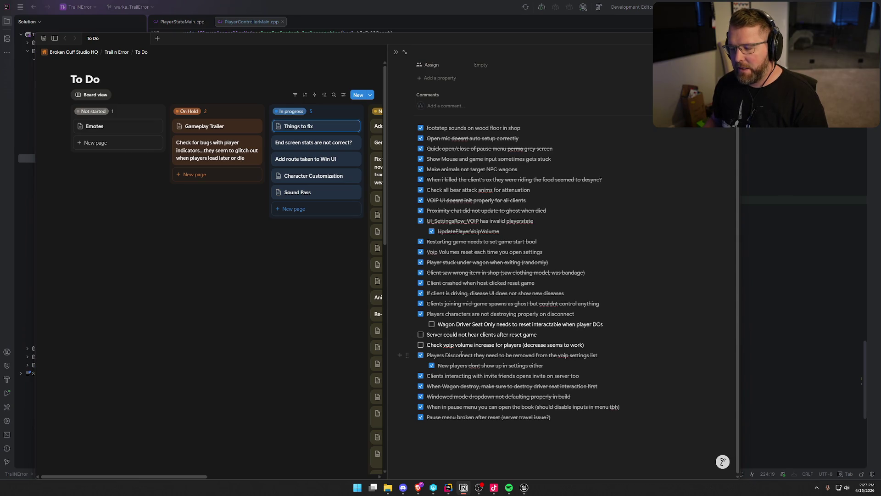
click(420, 345)
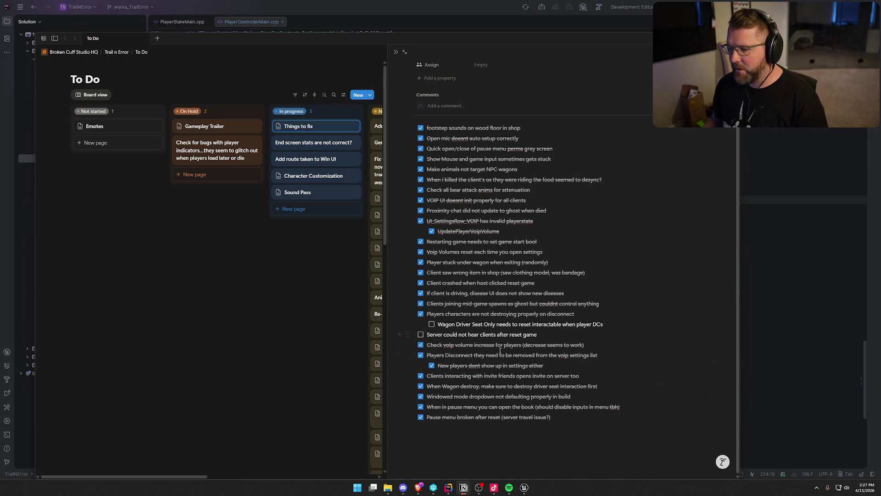
click(463, 488)
click(524, 487)
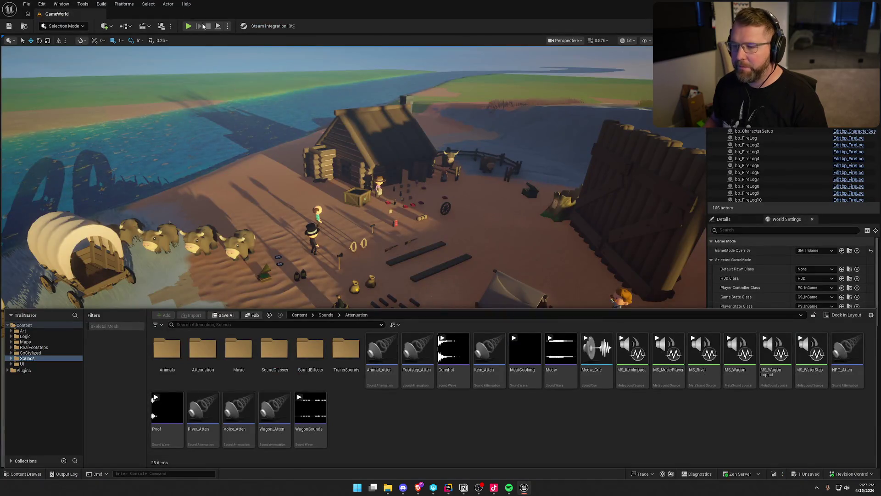
Package the project for Windows with Saved\Builds as the output folder.
click(124, 4)
mouse_move(173, 60)
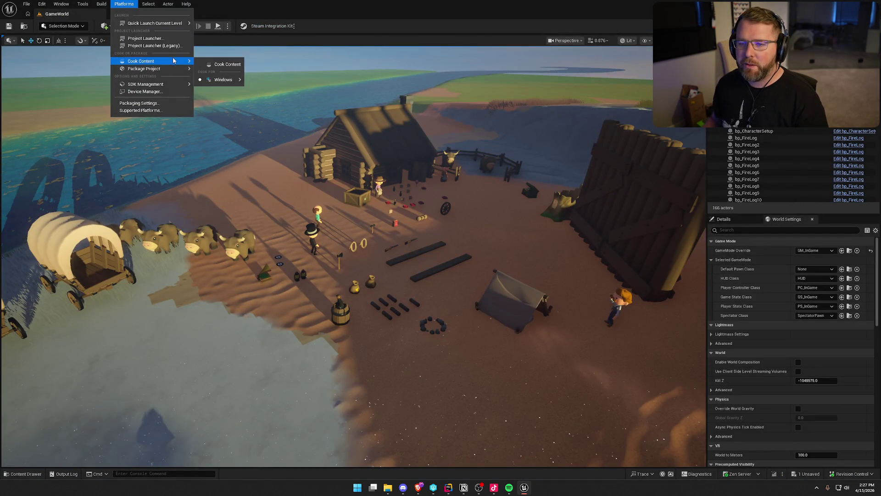
click(374, 151)
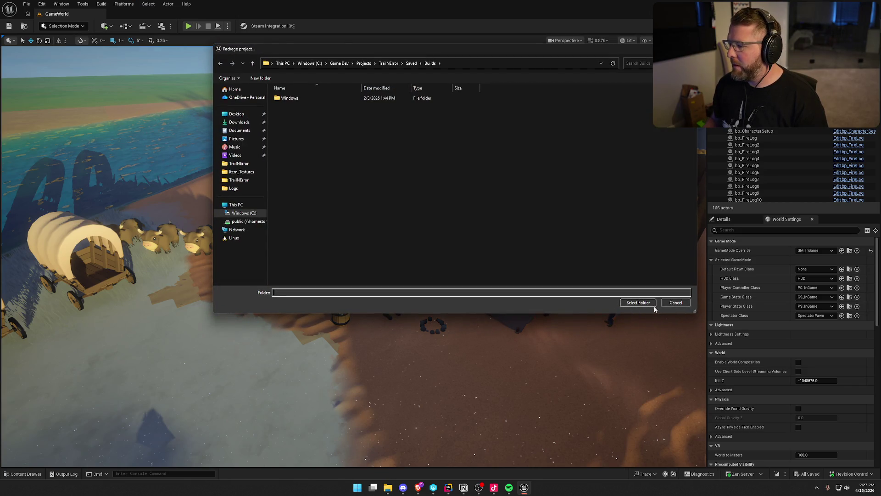
click(653, 304)
Dock the packaging Output Log as a full tab and clear it until packaging finishes.
click(792, 448)
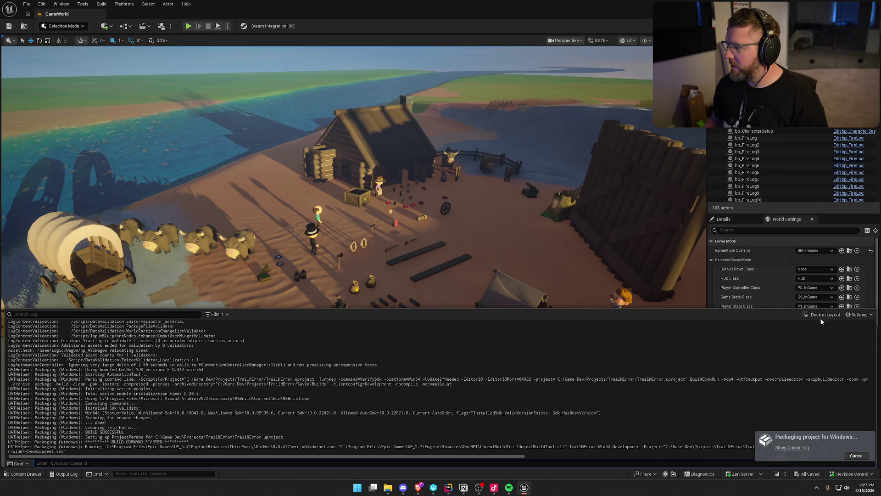
click(822, 317)
right_click(302, 128)
click(330, 211)
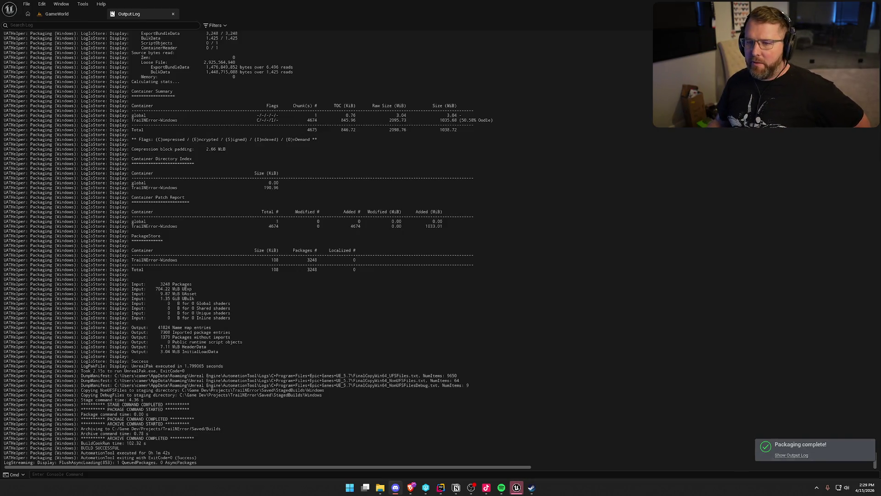
click(517, 487)
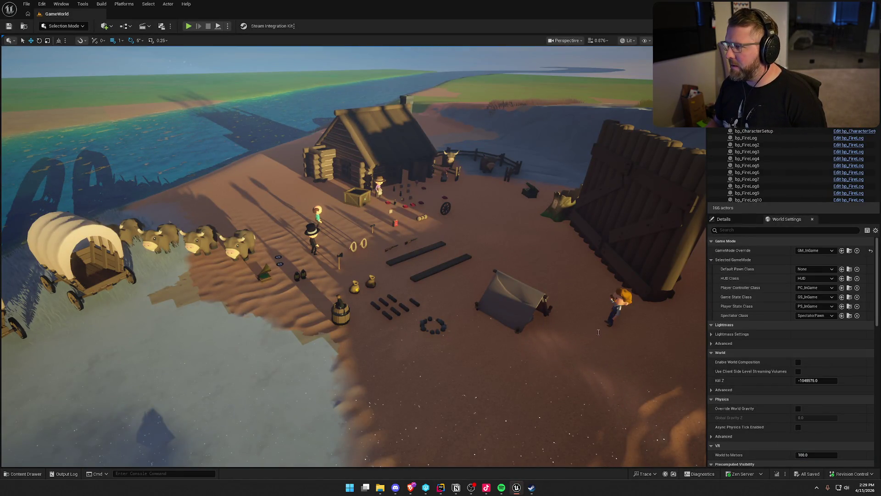
Switch to Rider, close the open source file tabs, then switch away.
key(alt+Tab)
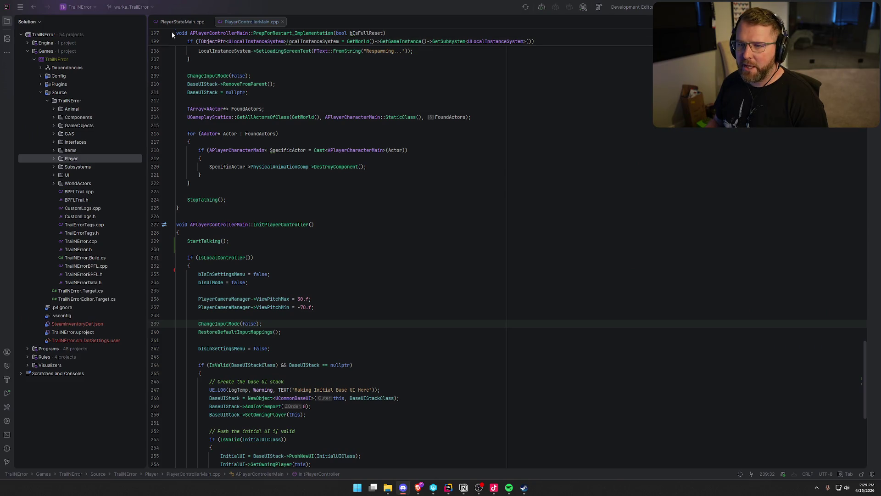
middle_click(175, 22)
middle_click(175, 22)
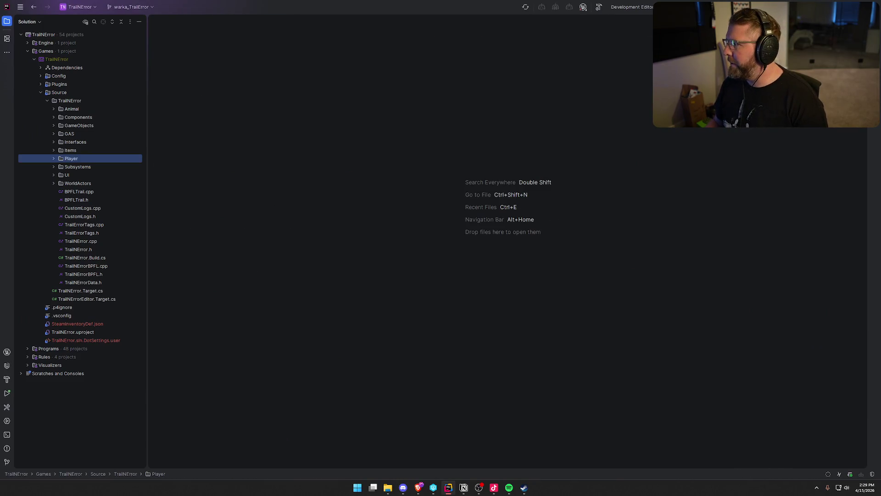
key(alt+Tab)
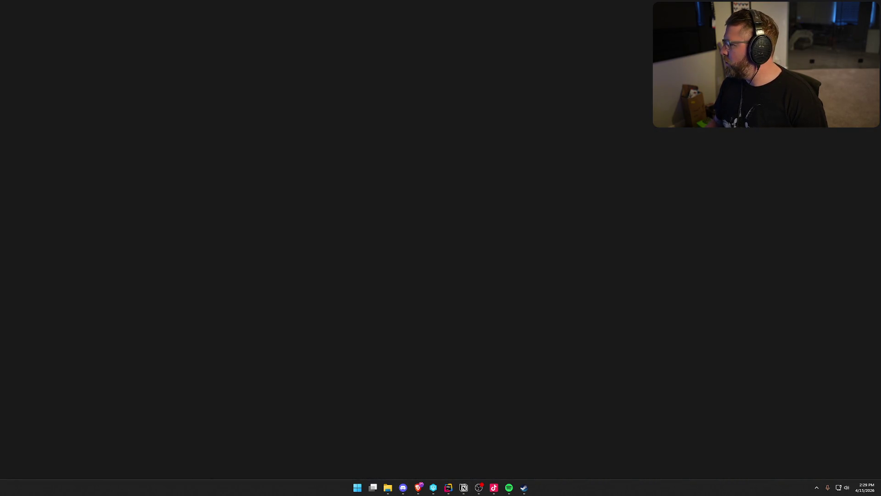
Cycle through File Explorer, Discord and the browser, leaving the bare desktop showing.
key(super+e)
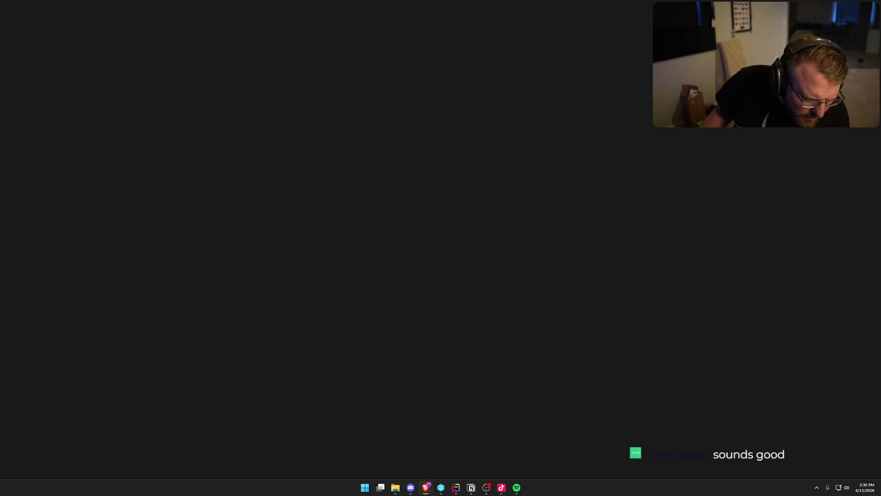
click(411, 487)
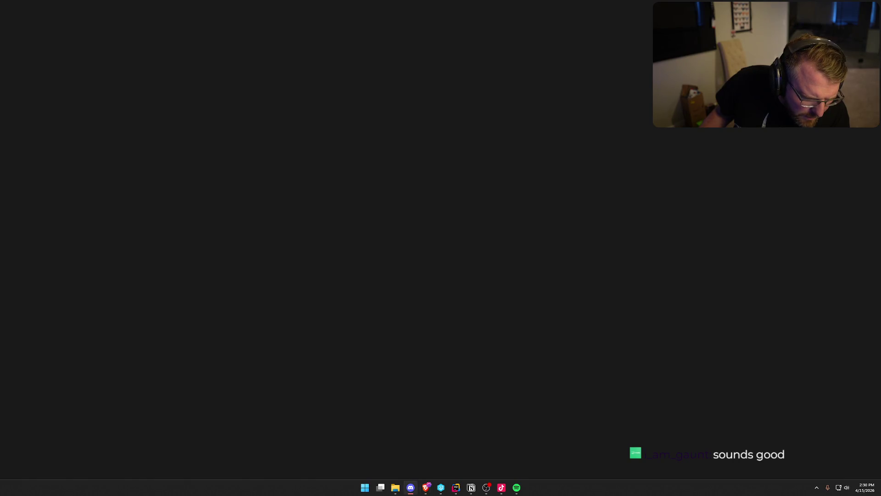
key(alt+Tab)
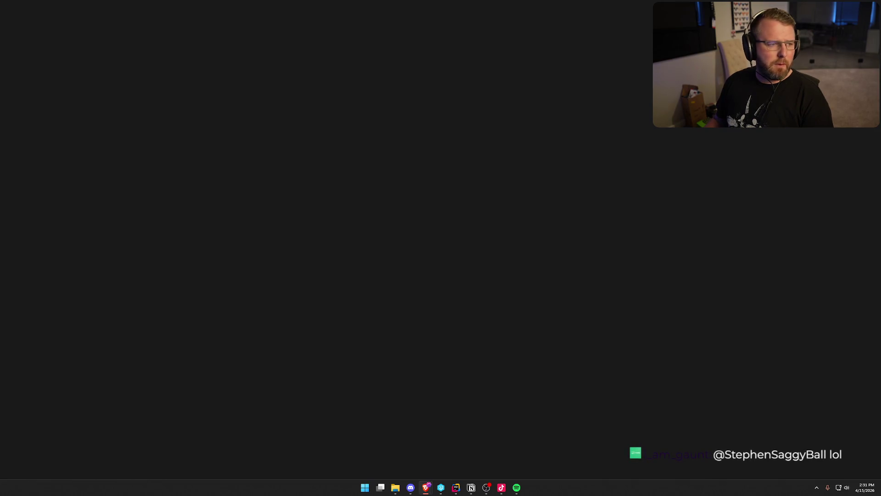
key(alt+Tab)
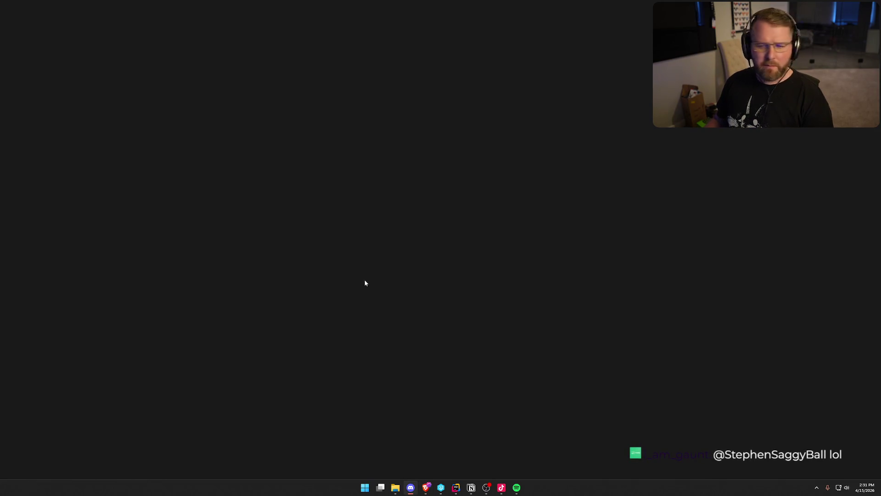
Exit Steam from the system tray and relaunch it through Start search.
click(817, 488)
right_click(802, 472)
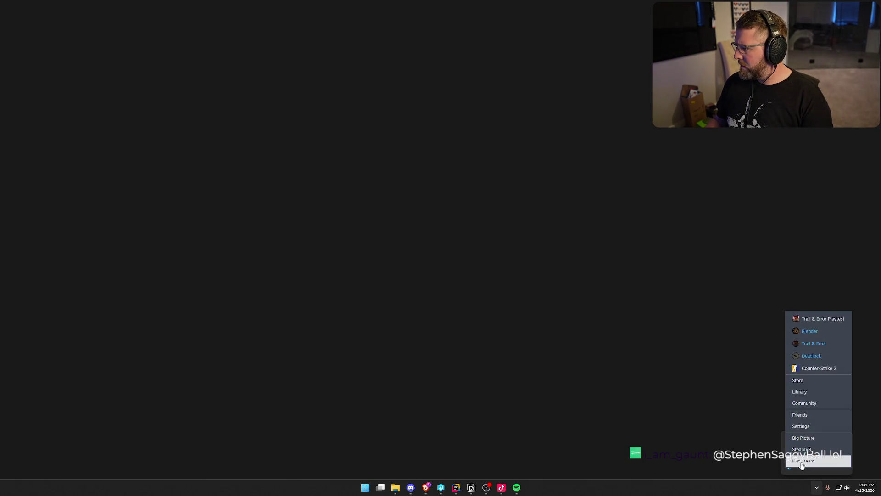
click(802, 461)
key(super)
text(steam)
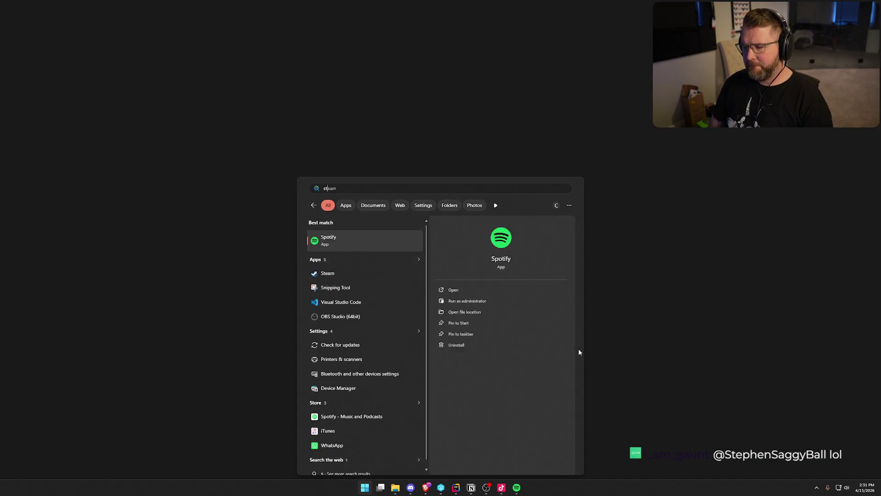
text(era)
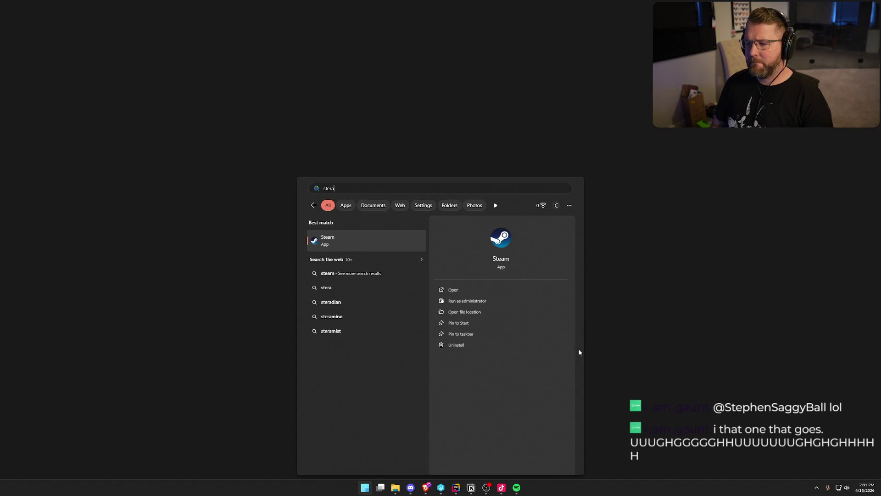
key(Return)
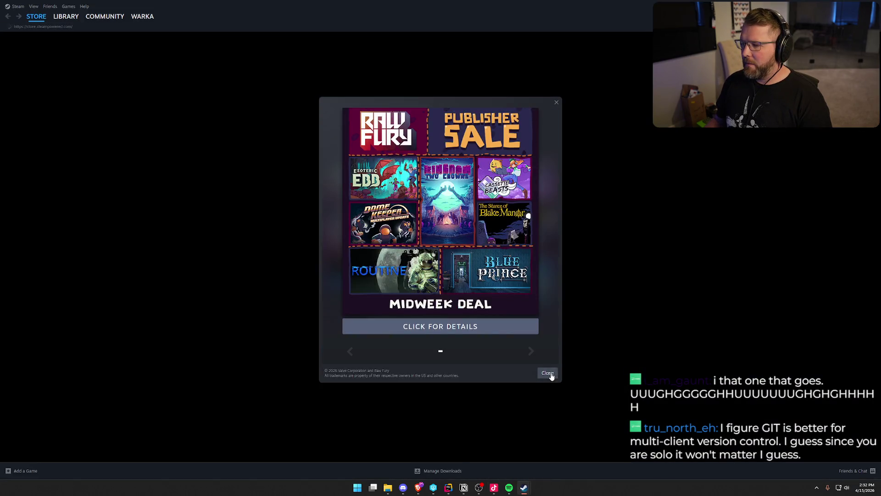
Dismiss the promo, then update and launch Trail & Error Playtest from the Library.
click(548, 372)
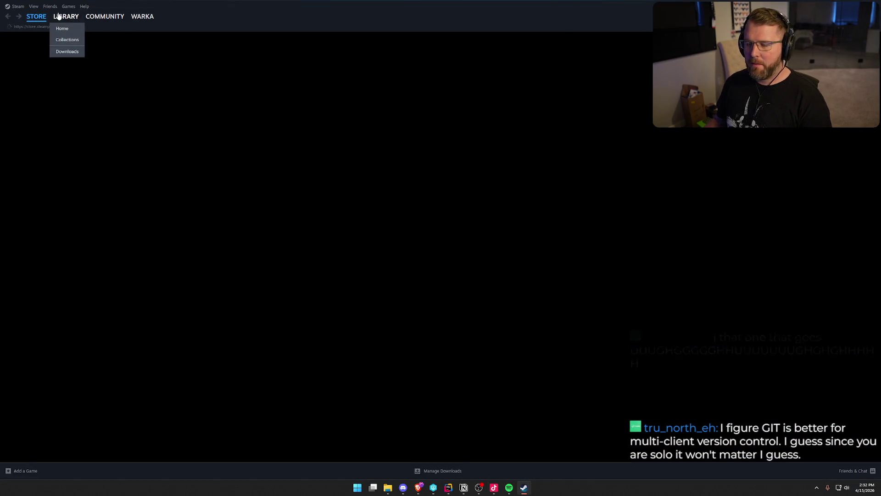
click(59, 17)
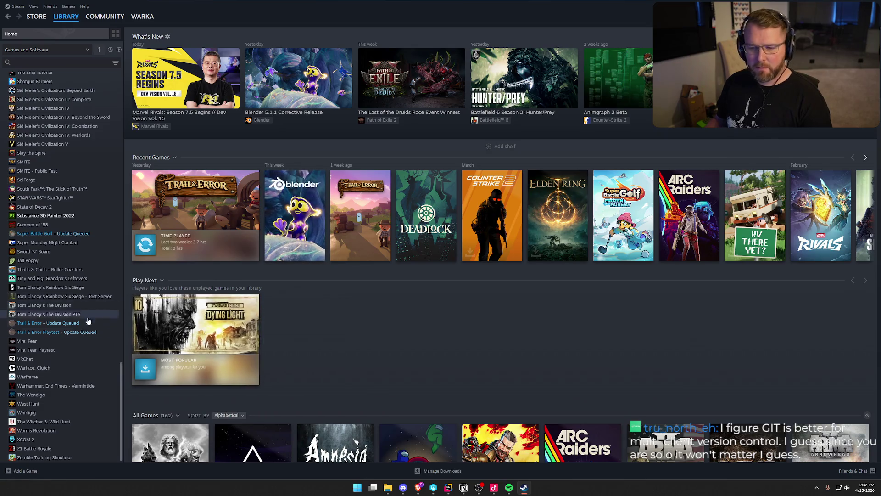
click(67, 332)
click(181, 151)
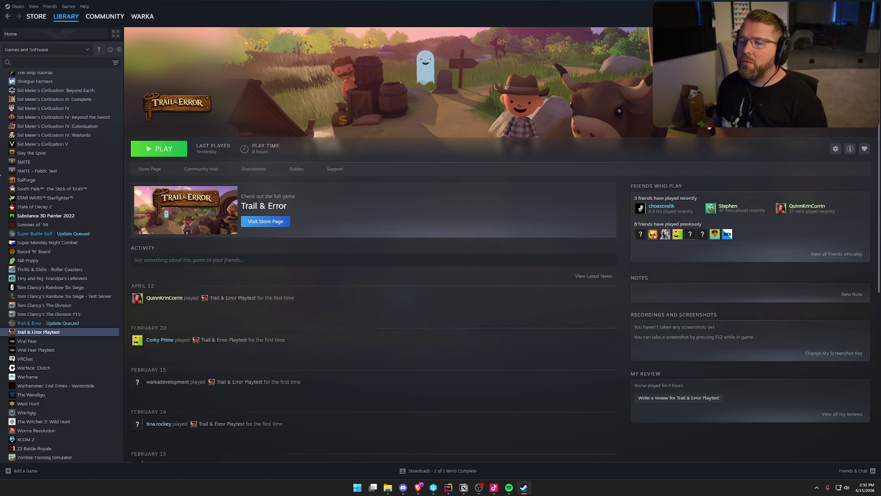
click(166, 152)
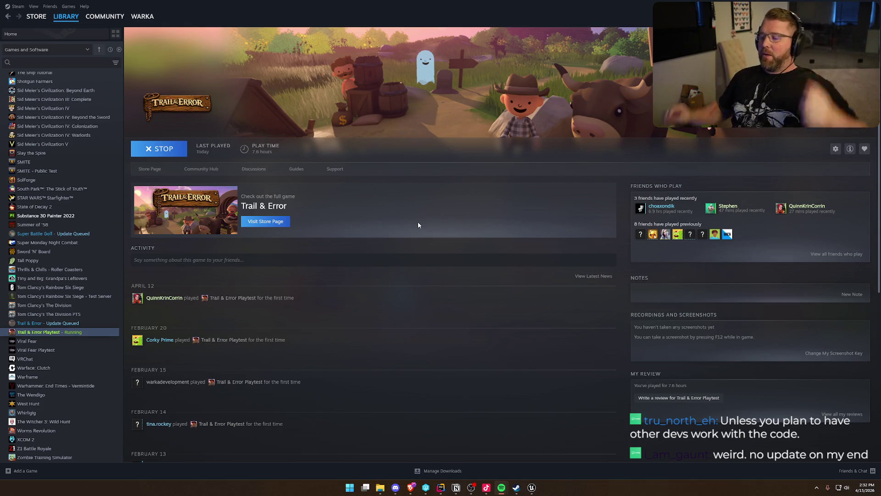
Bring the game window forward, choose Host Game, and select Probably Fine difficulty.
click(532, 488)
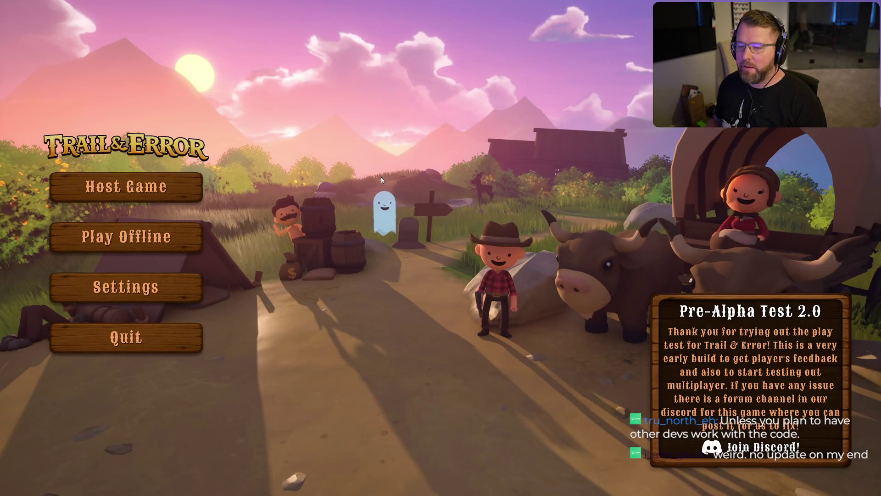
click(128, 187)
click(228, 184)
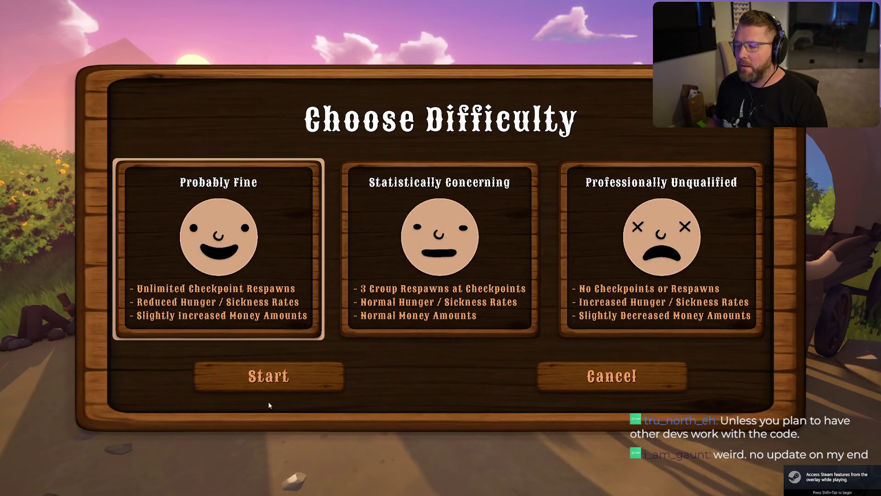
Start the journey on Probably Fine and wait for the village to load.
click(270, 380)
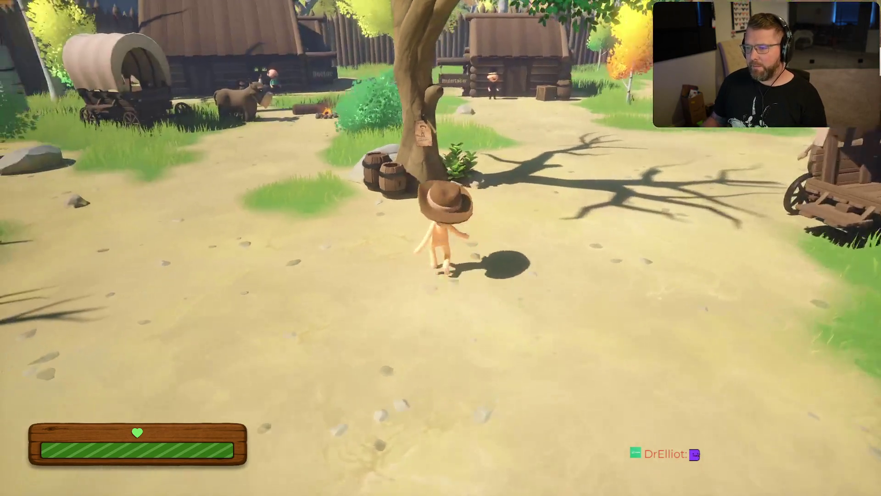
Invite the friend from the invite sign and walk toward the other player.
key(i)
click(419, 86)
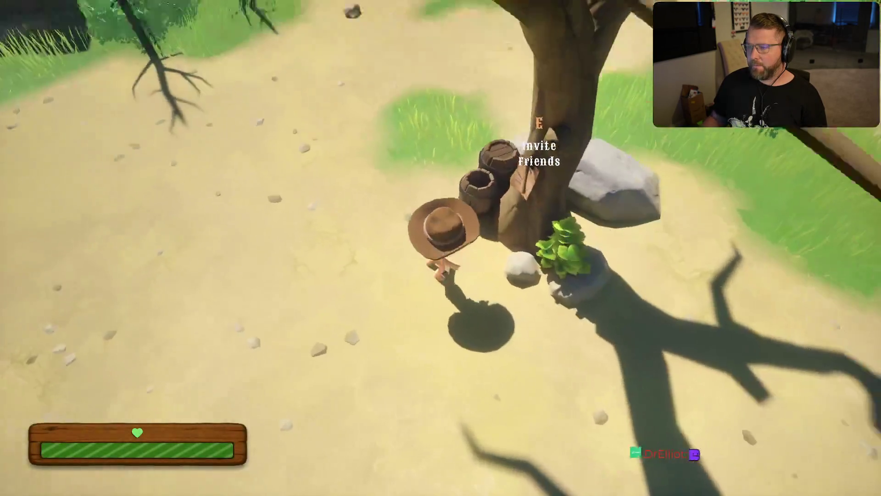
key(w)
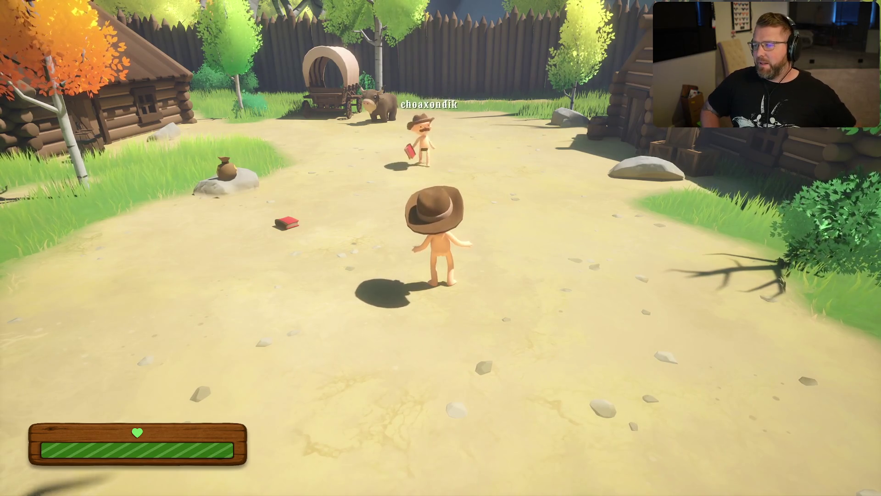
key(w)
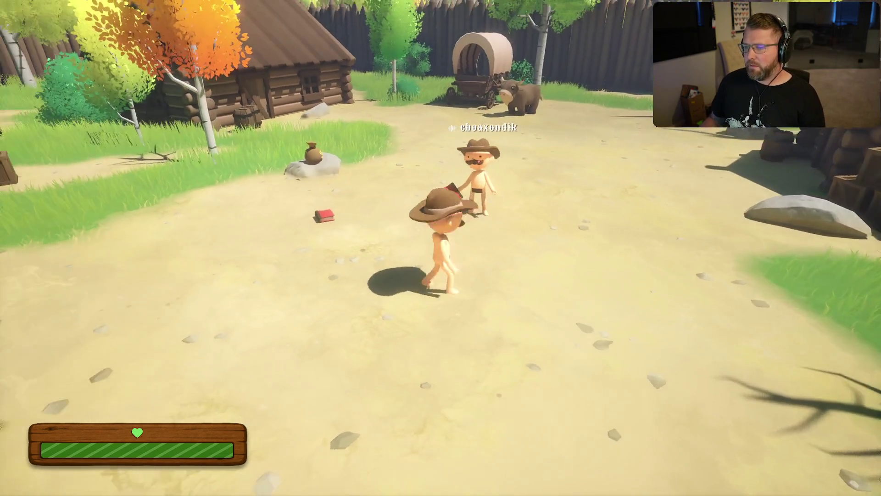
Check Player Voice Volumes in the pause-menu Settings, apply, and resume.
key(Escape)
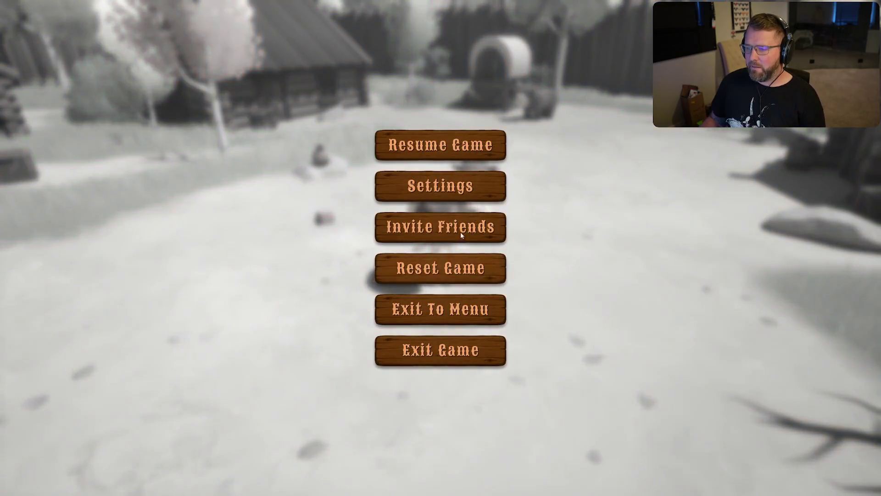
click(460, 186)
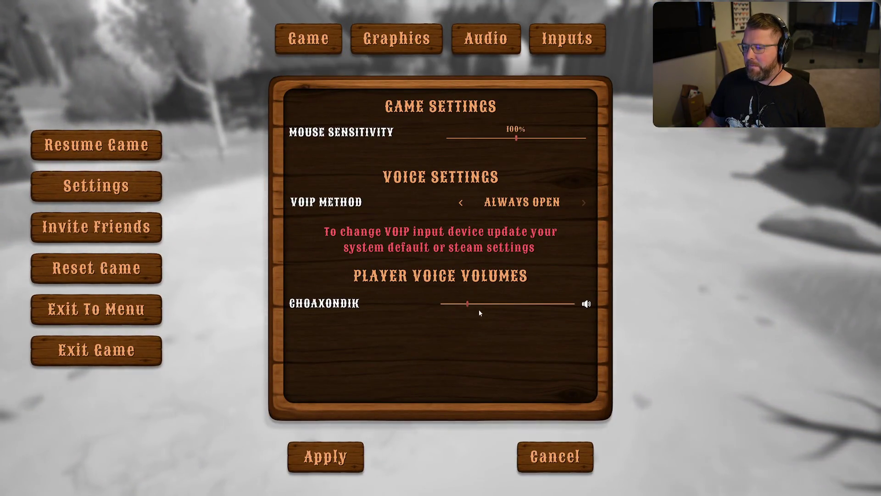
click(331, 473)
key(Escape)
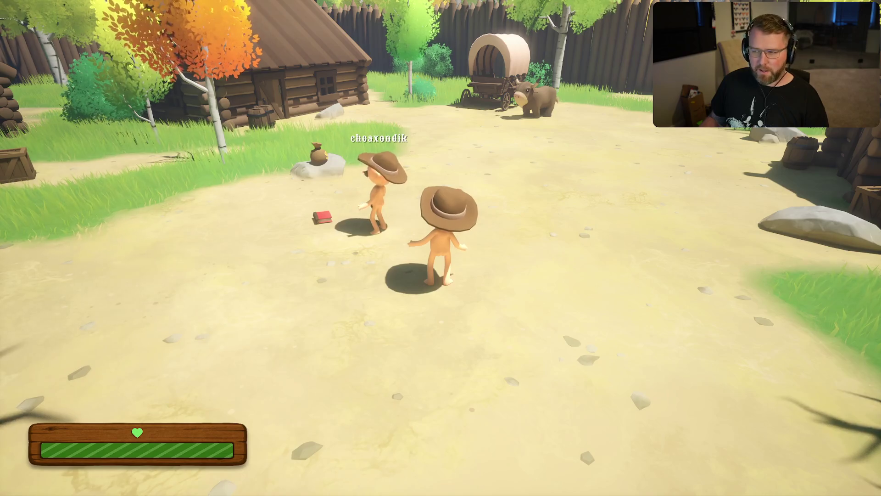
Sprint to the wagon and ox, walk up to the driver seat, and pause.
key(shift+w)
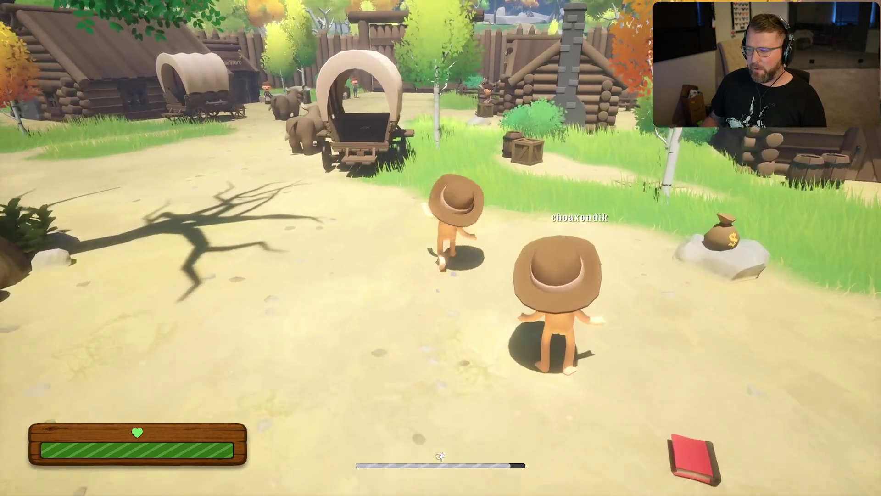
key(shift+w)
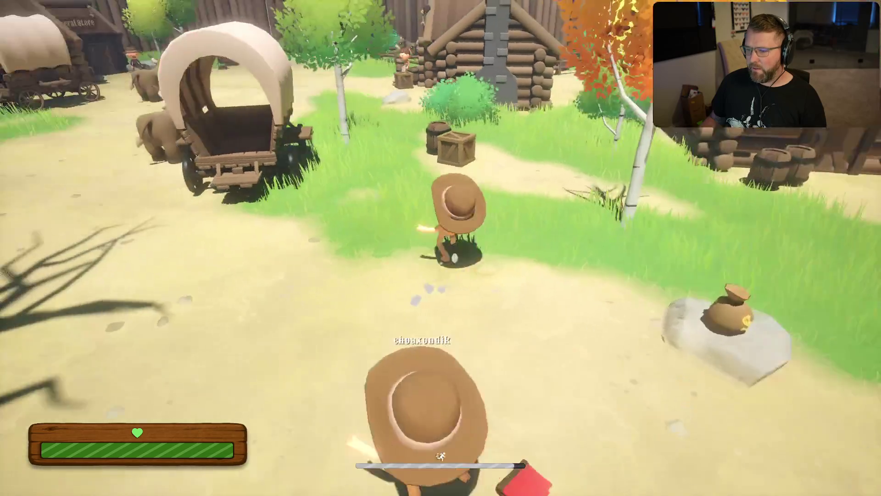
key(shift+w)
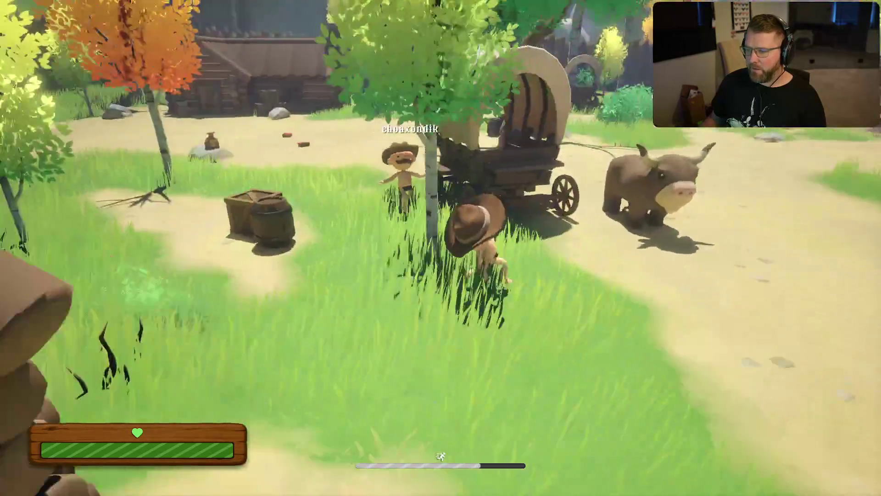
key(w)
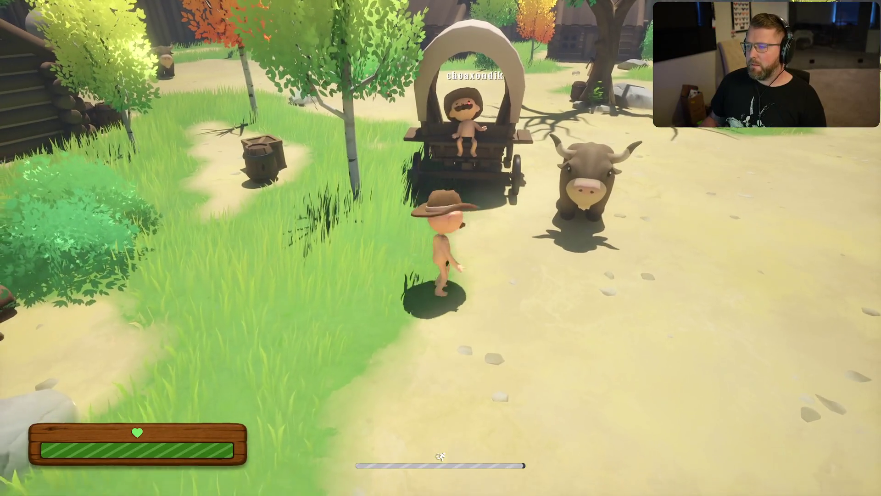
key(s)
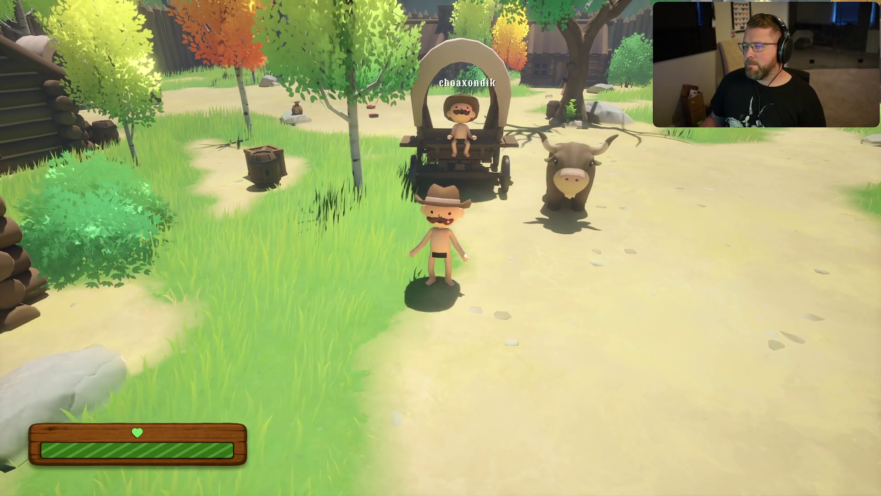
key(a)
key(w)
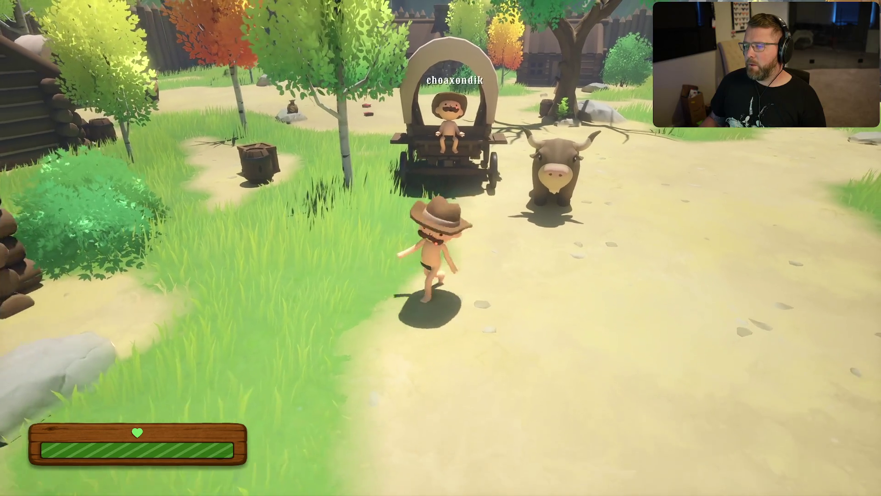
key(w)
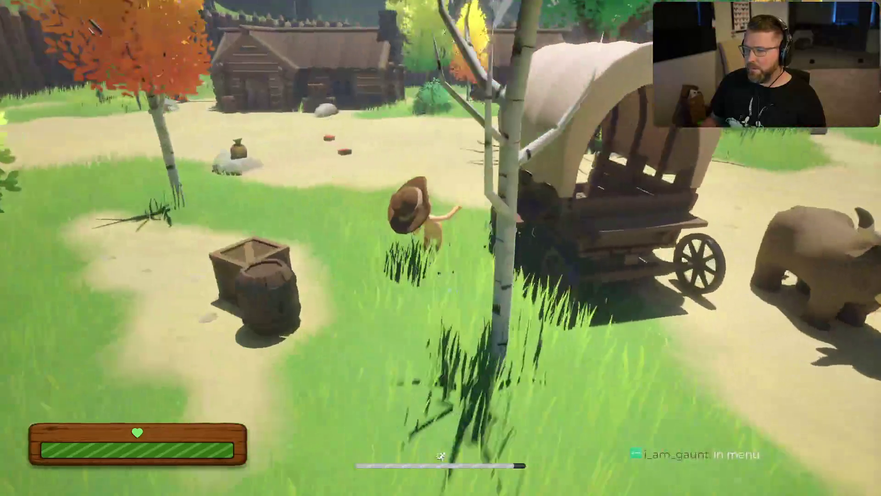
key(Escape)
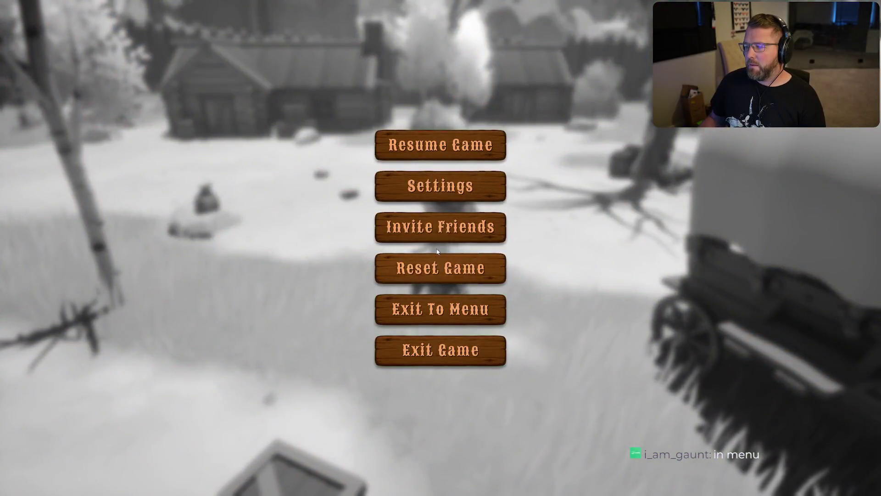
click(438, 267)
click(522, 258)
click(469, 223)
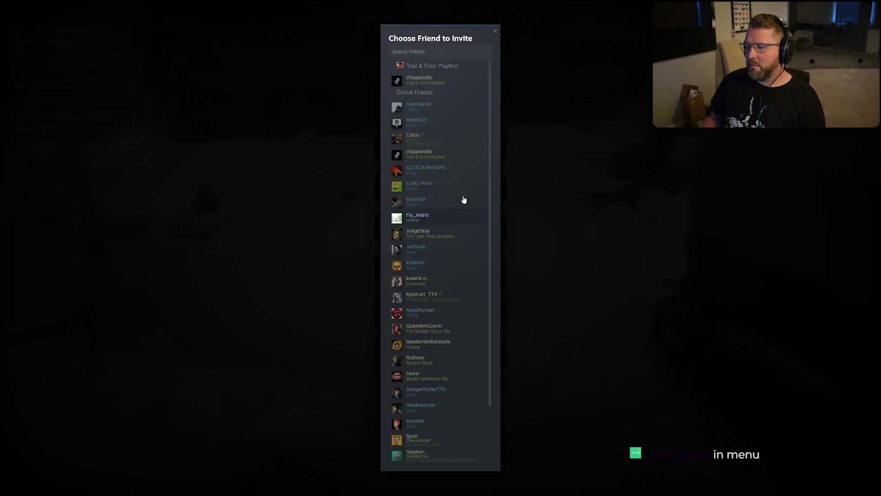
click(422, 74)
click(448, 150)
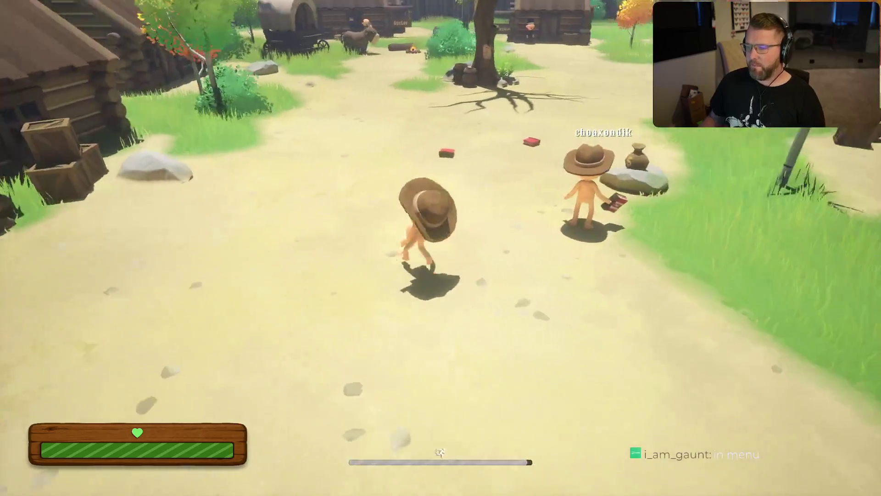
key(space)
key(space)
key(shift+w)
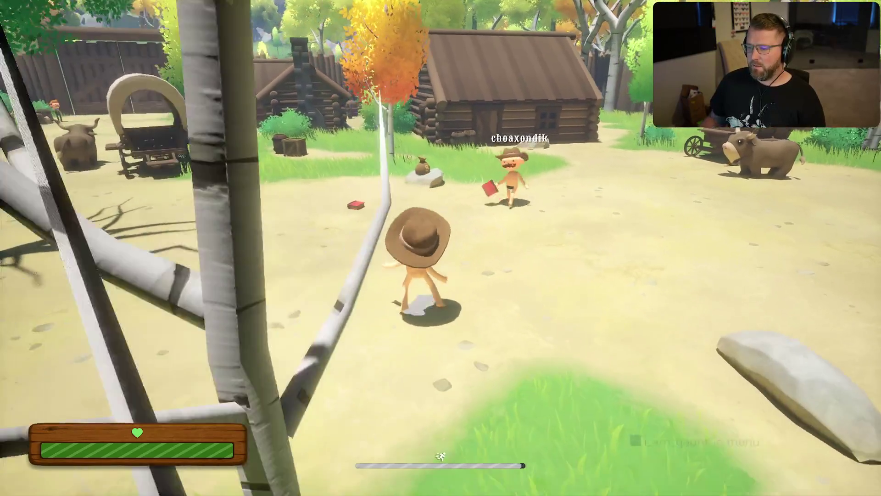
key(shift+w)
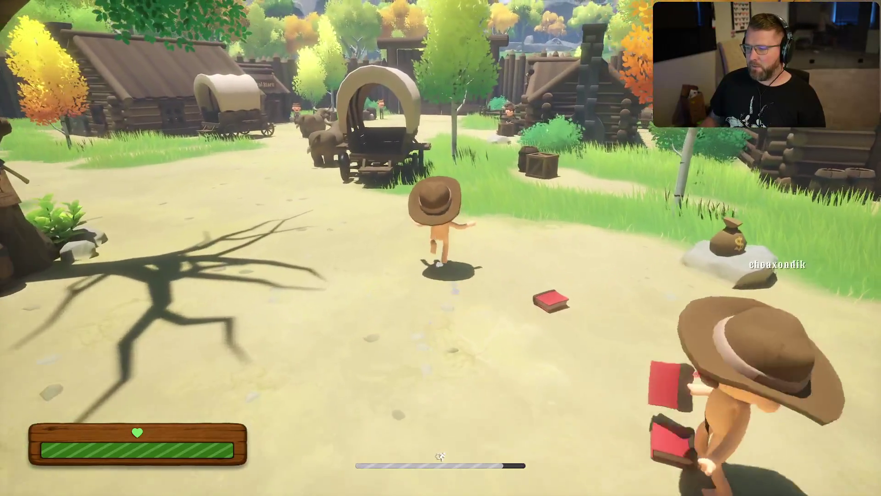
key(shift+w)
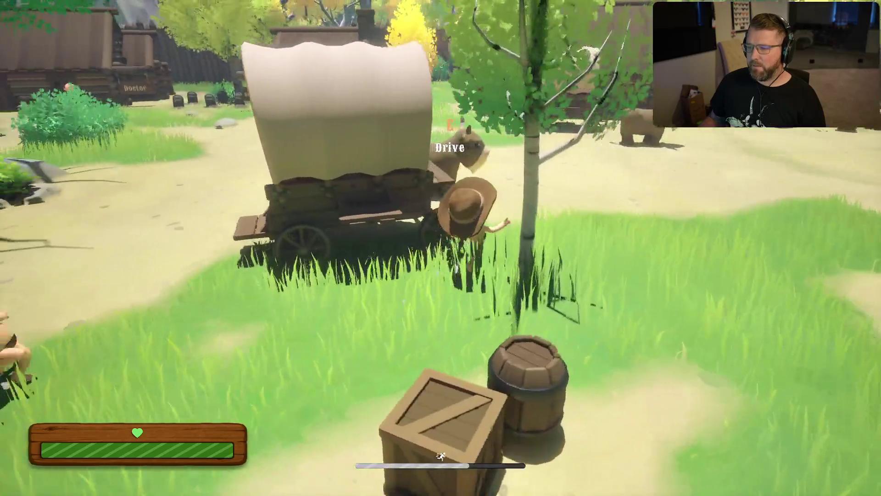
key(w)
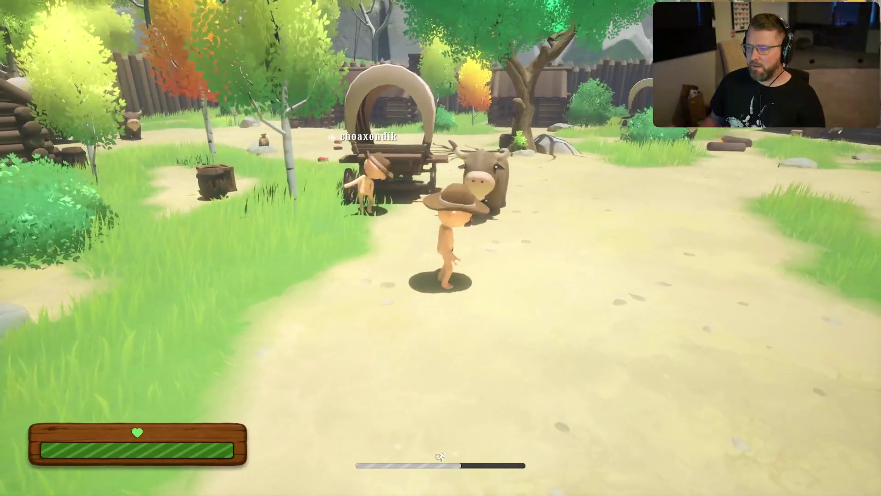
key(w)
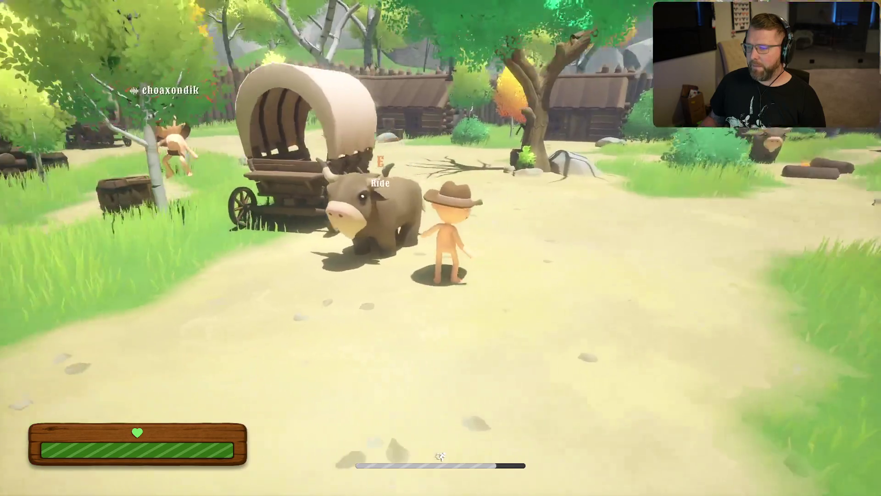
key(alt+Tab)
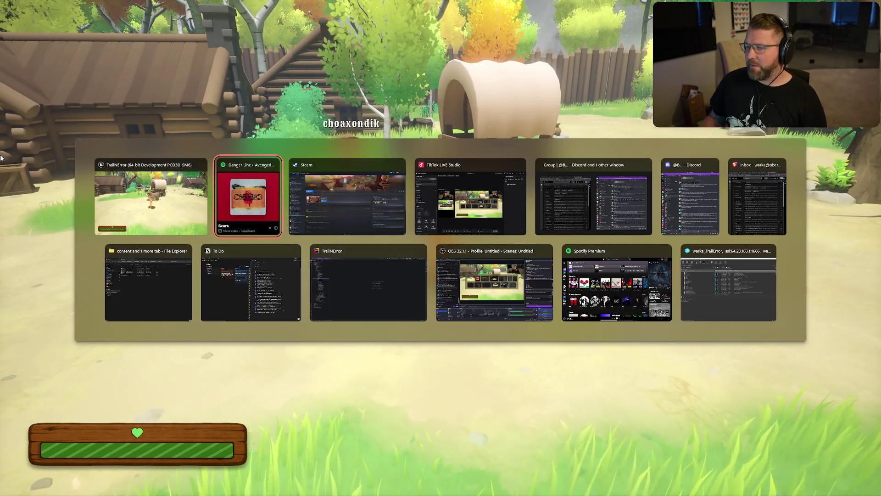
key(alt+Tab)
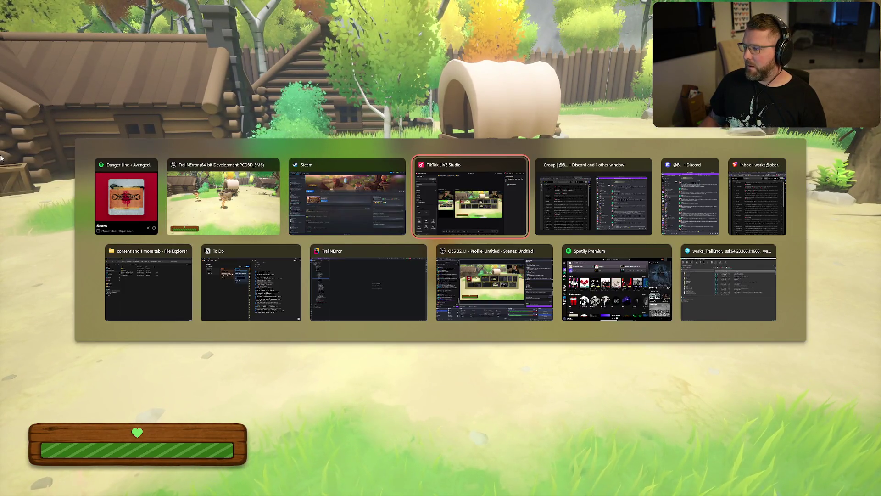
click(244, 278)
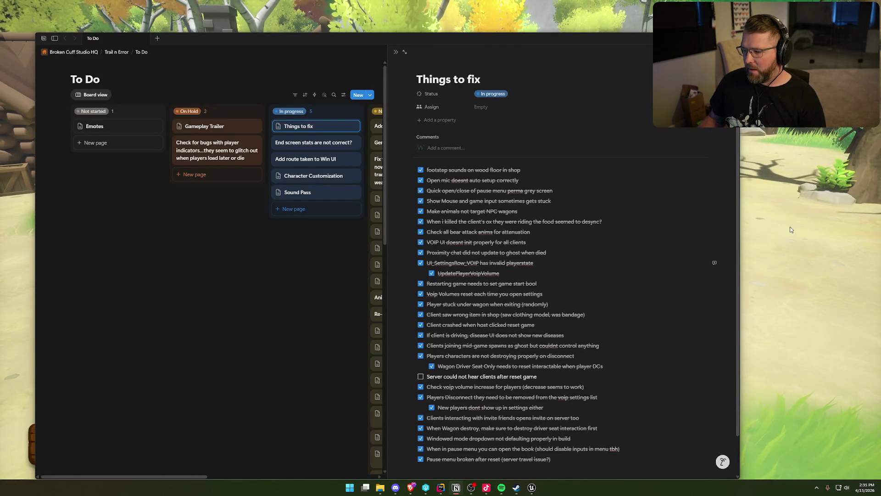
click(818, 187)
key(w)
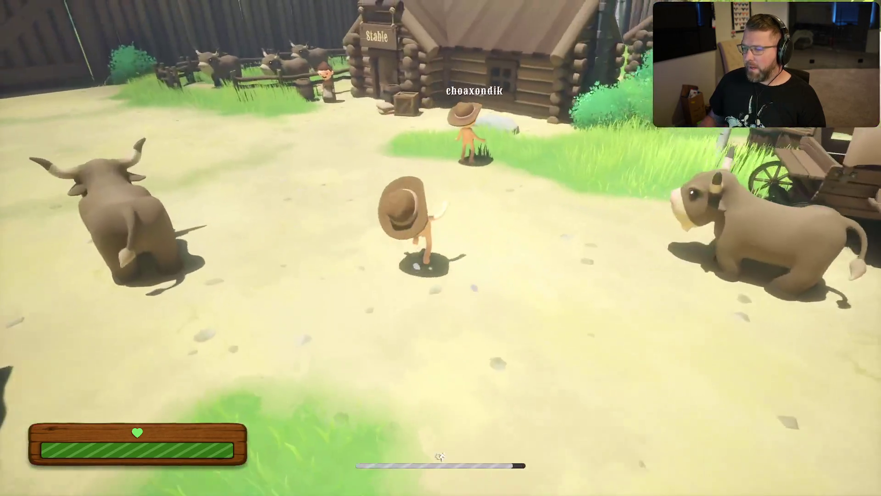
Restart the match with Reset Game from the pause menu, confirming Yes.
key(a)
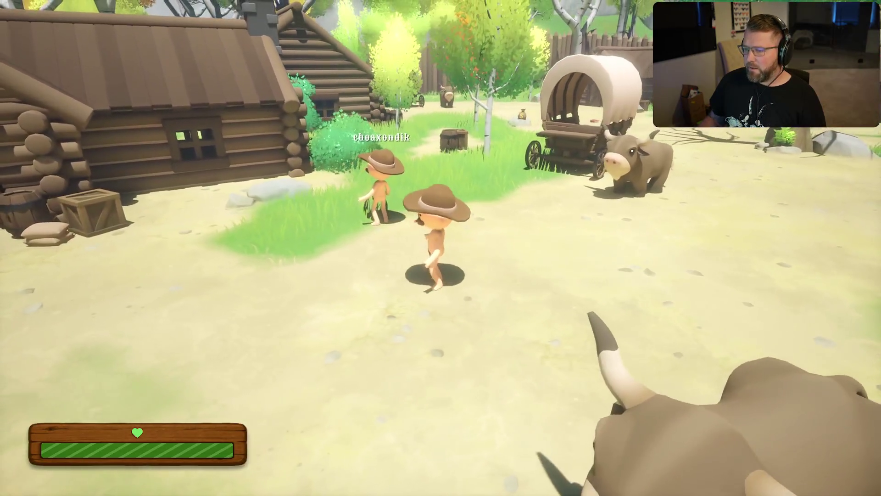
key(a)
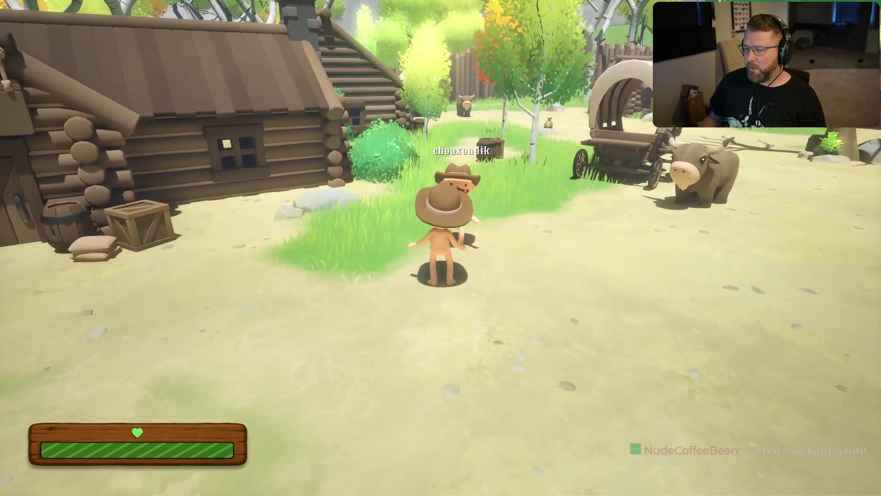
key(w)
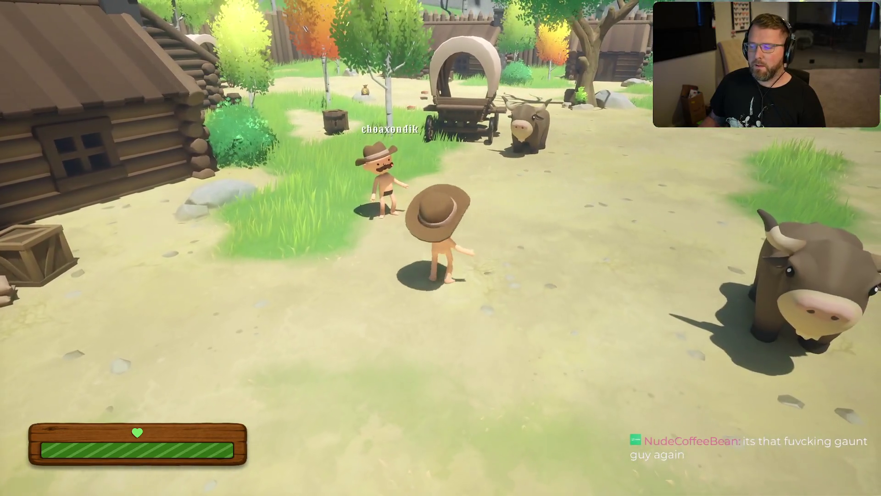
key(Escape)
click(400, 278)
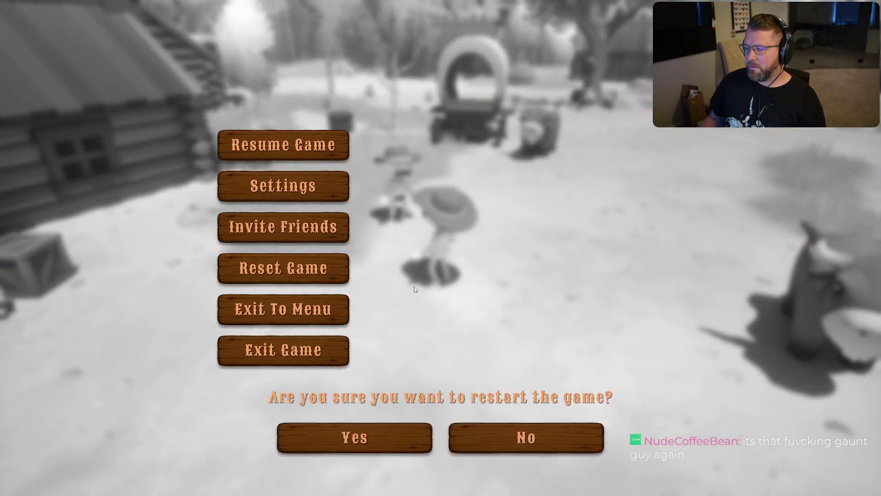
click(383, 274)
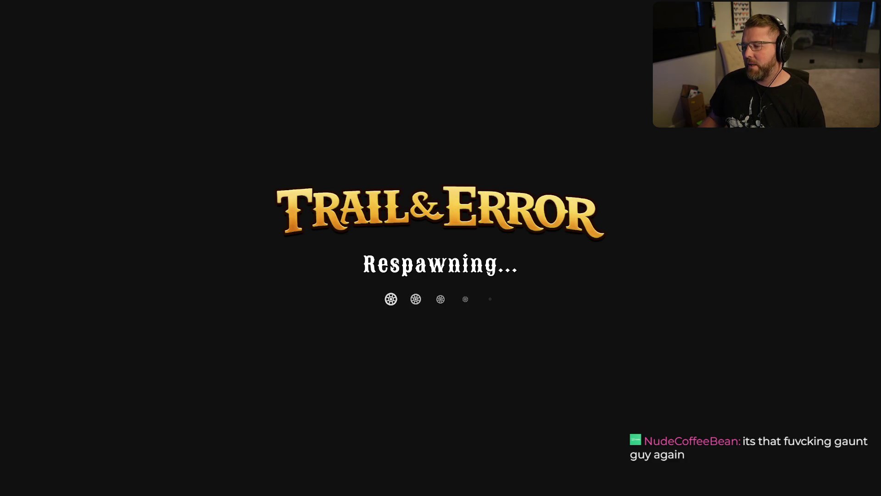
Walk up beside the other player, drop the tutorial book, and open Game Settings.
key(w)
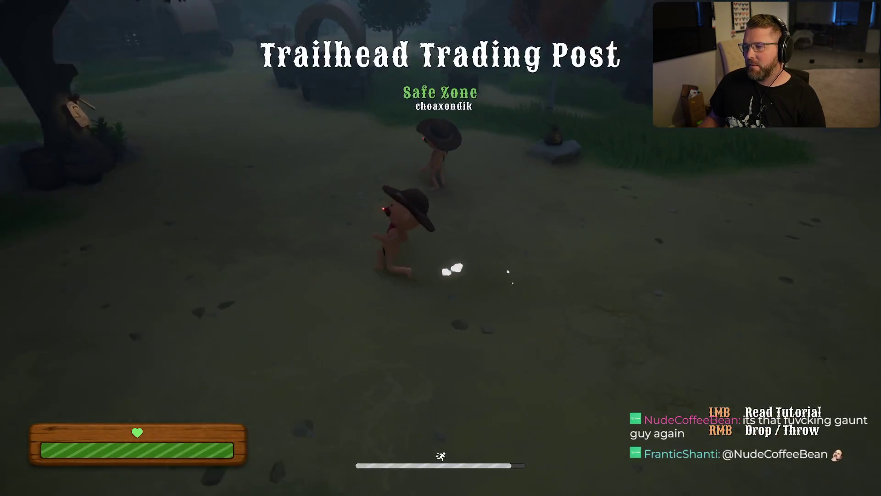
key(w)
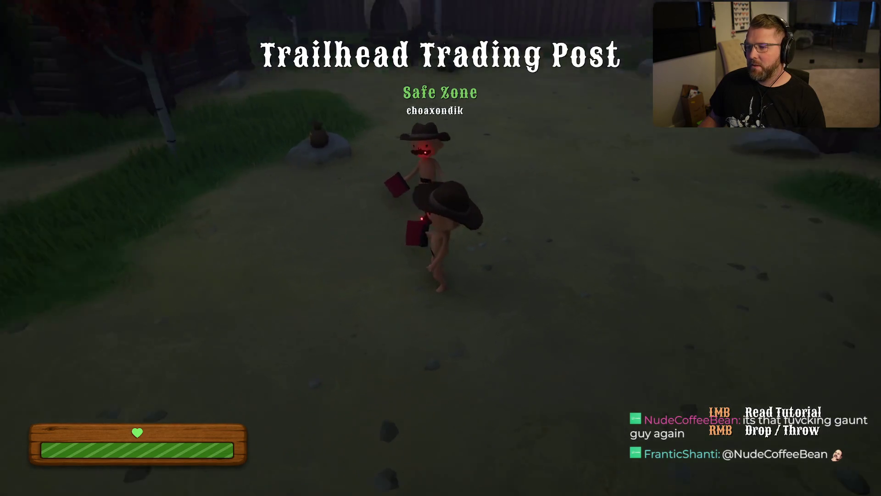
scroll(441, 248, down, 1)
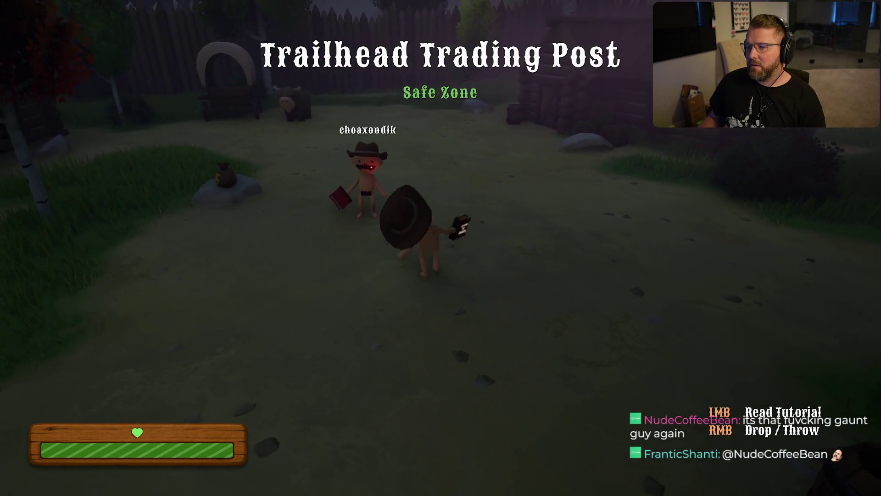
right_click(440, 248)
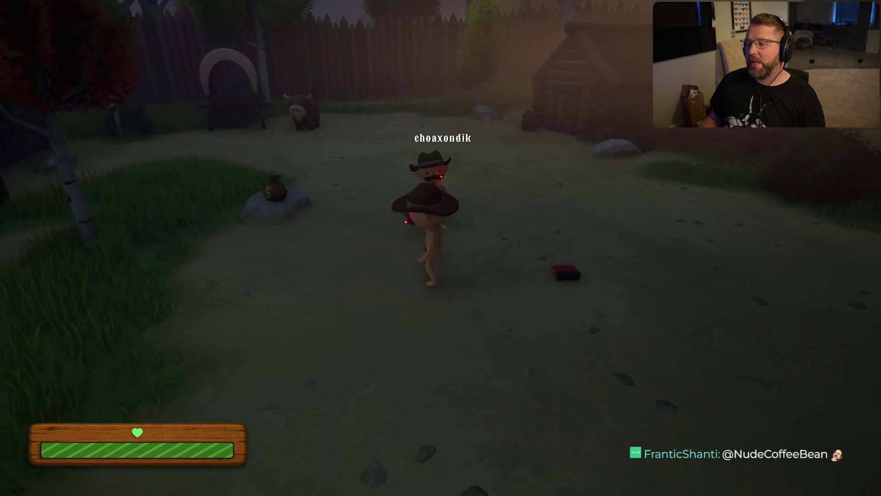
key(Escape)
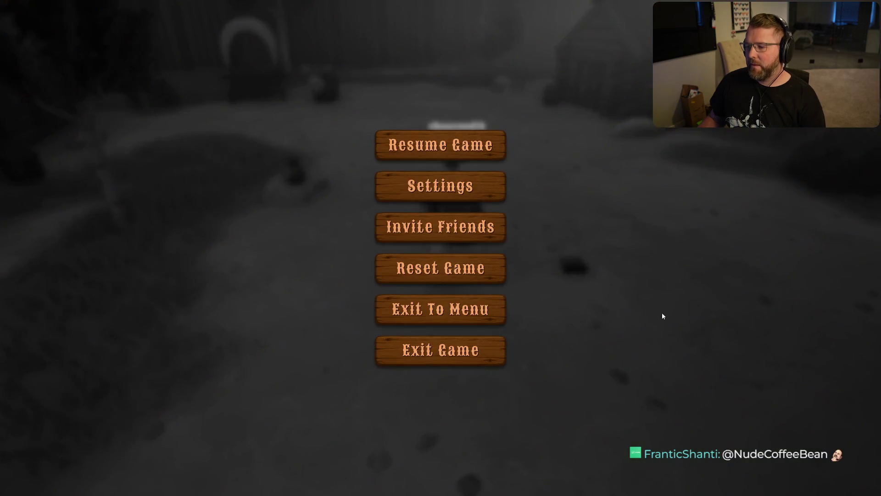
click(429, 196)
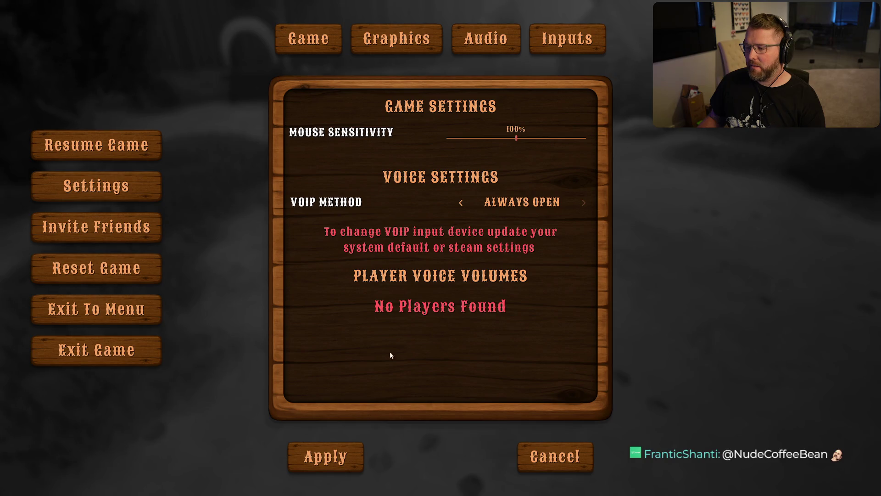
Leave Game Settings without saving, then reopen them to recheck voice volumes and resume play.
click(569, 455)
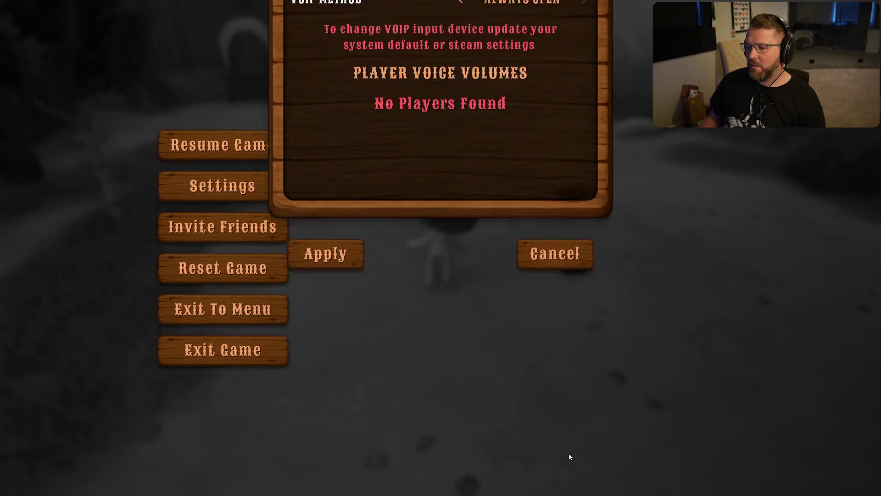
click(442, 147)
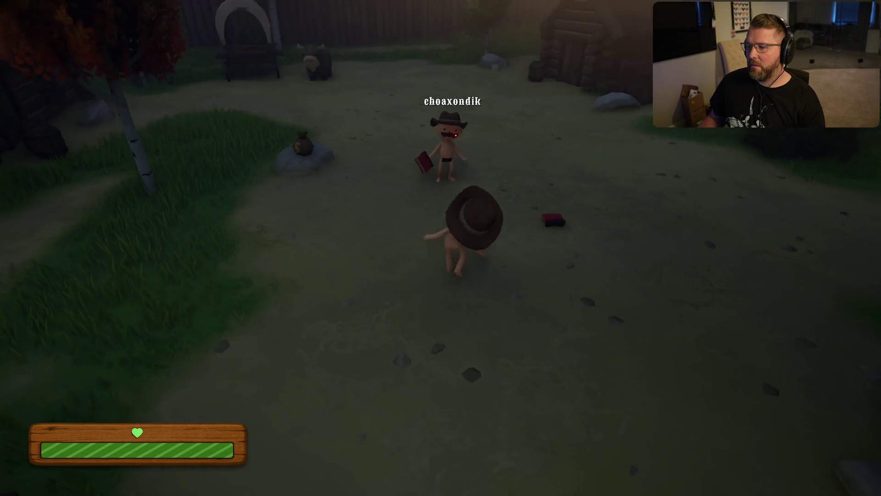
key(Escape)
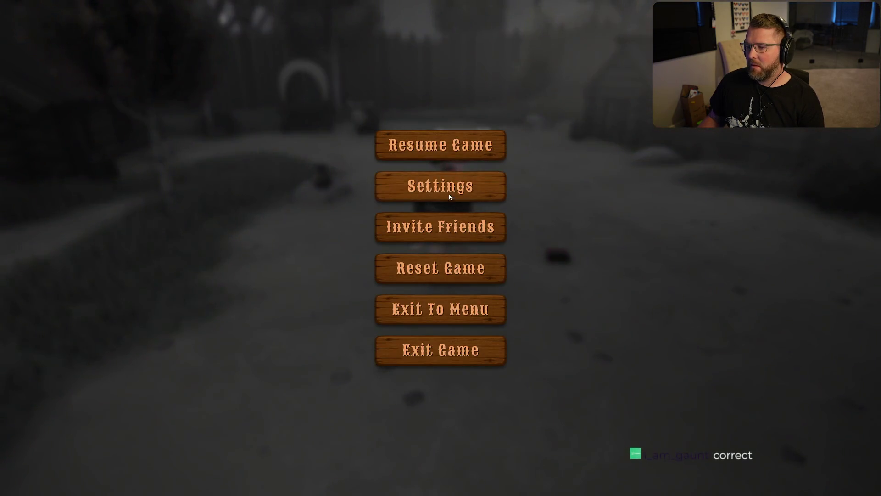
click(447, 193)
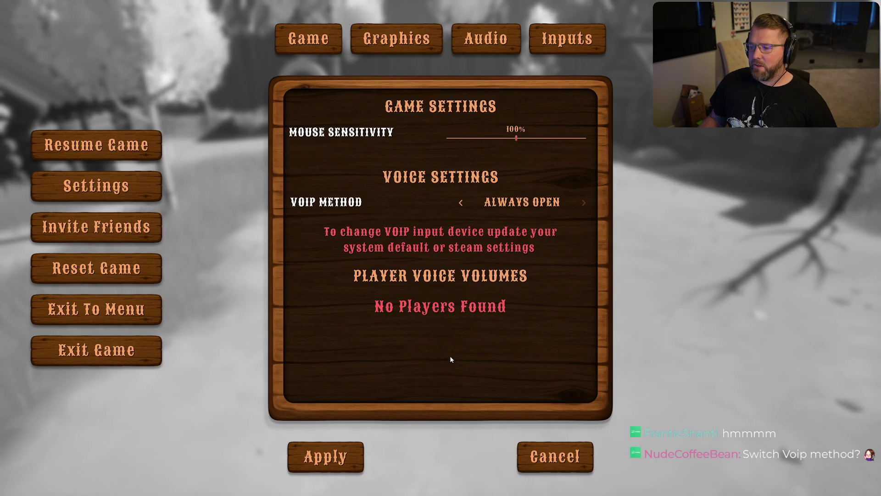
click(546, 454)
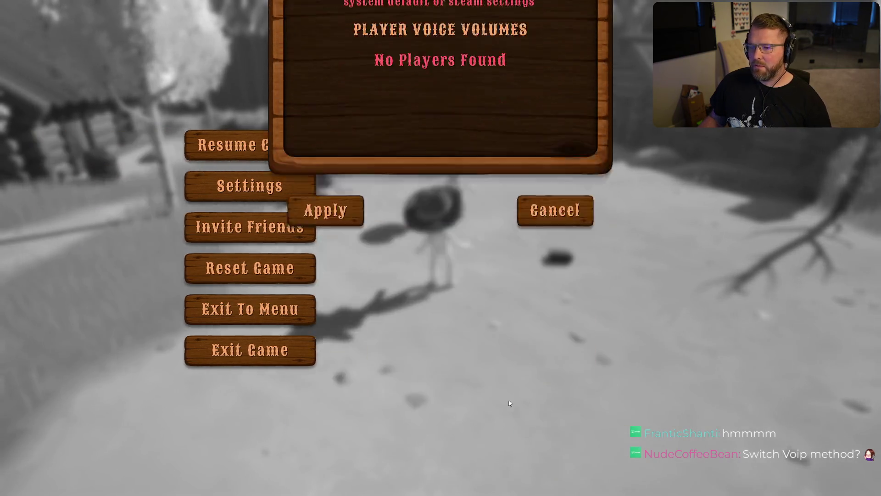
key(Escape)
Move next to the other player and check Game Settings again before resuming.
key(w)
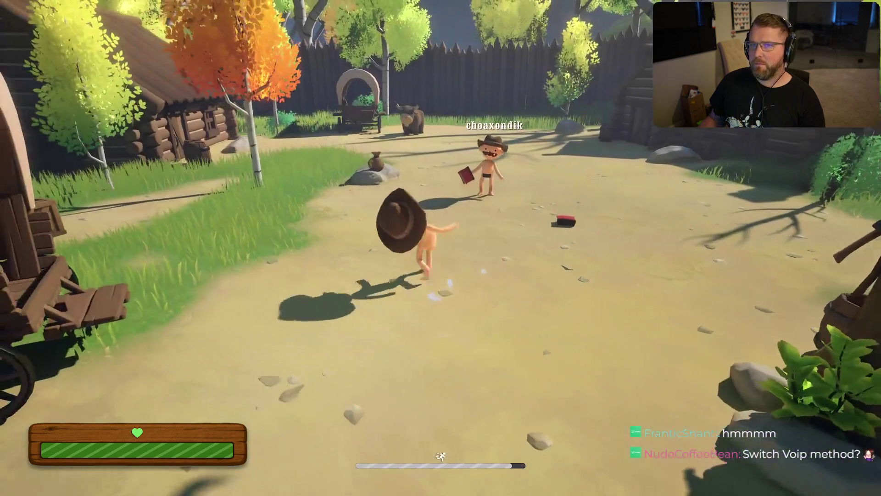
key(s)
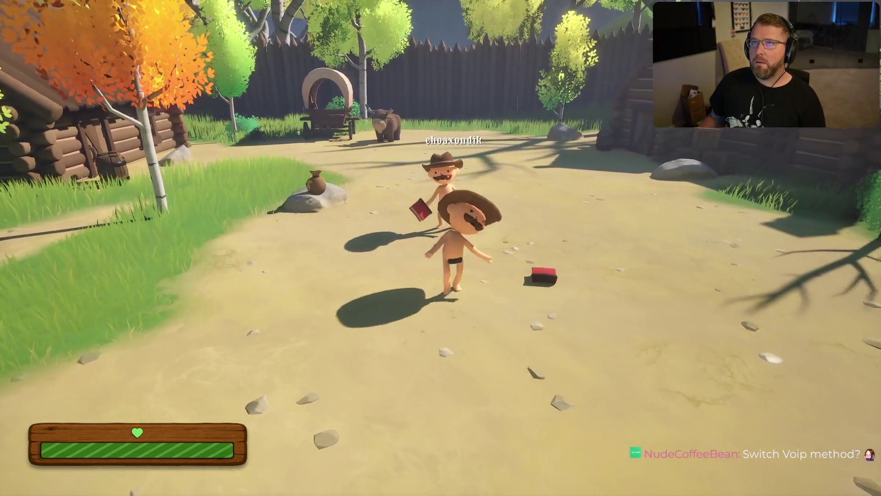
key(w)
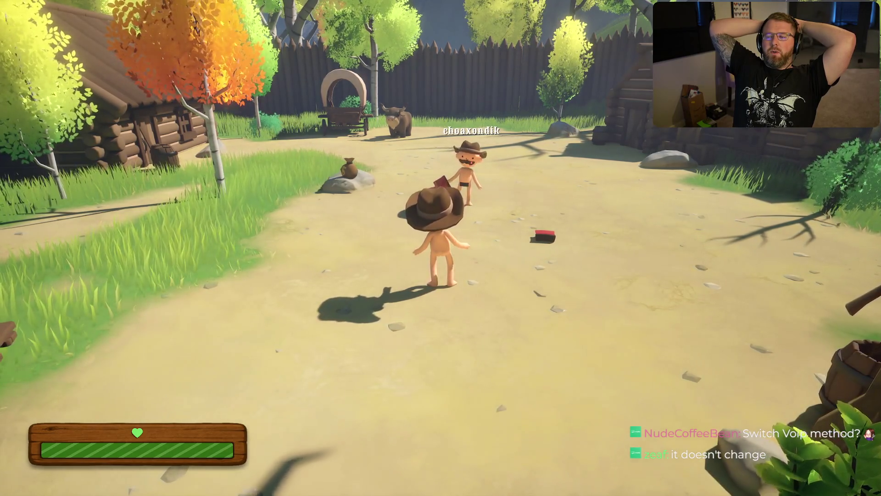
key(Escape)
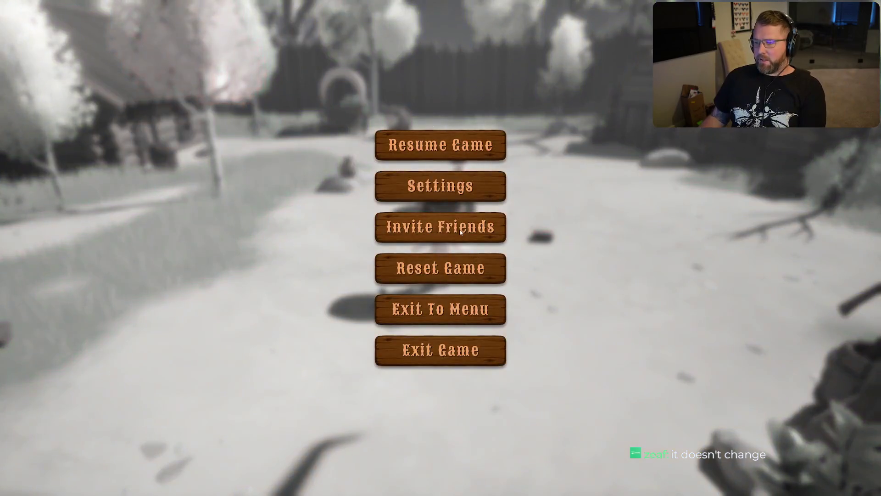
click(441, 185)
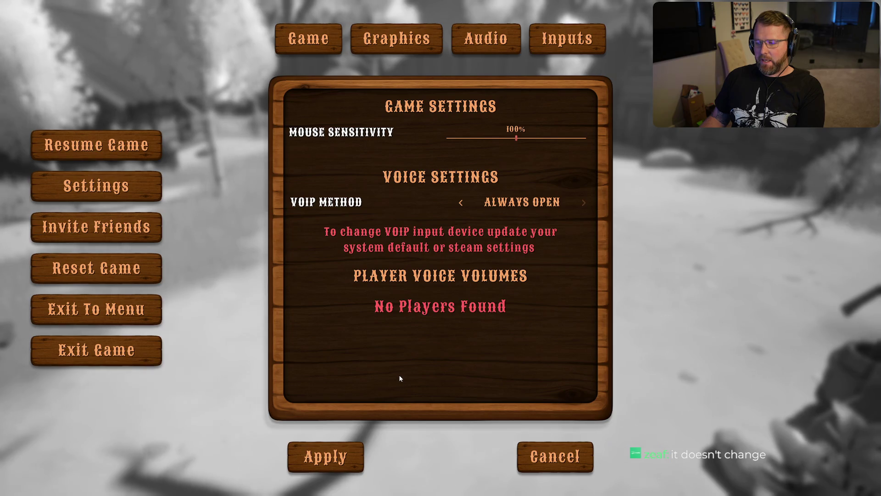
key(Escape)
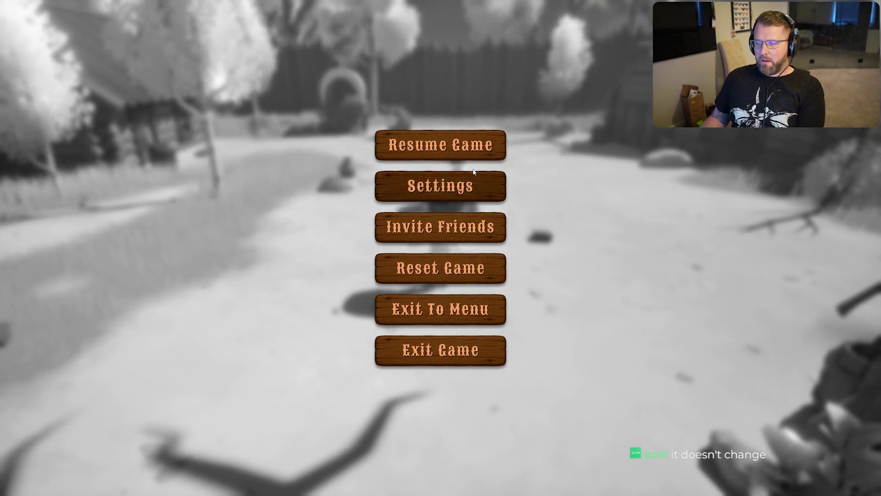
click(403, 186)
click(82, 148)
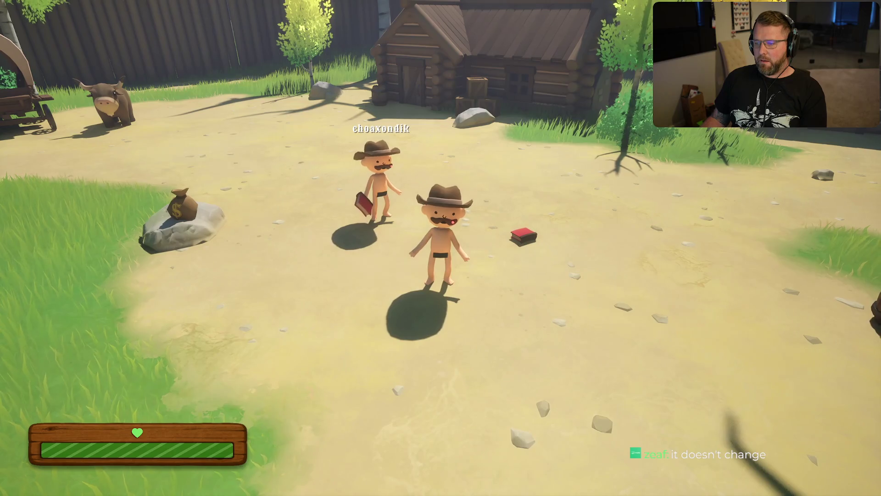
Walk toward the other cowboy, then pause and choose Exit Game.
key(w)
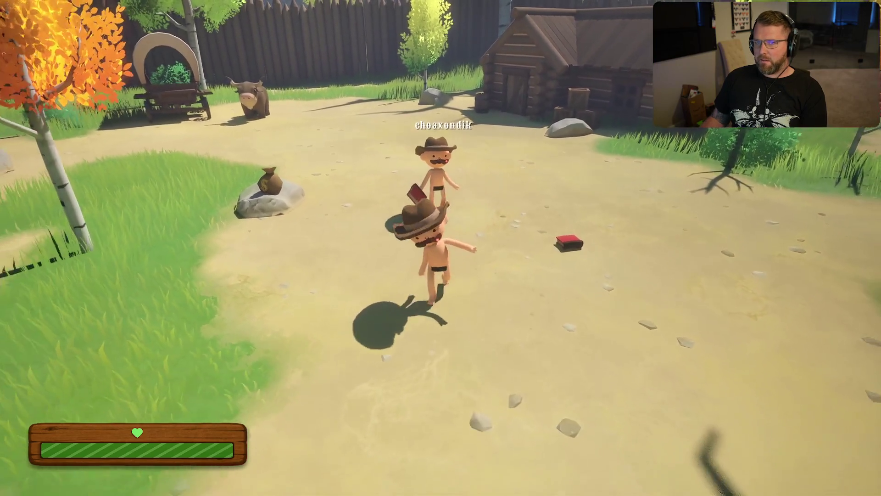
key(Escape)
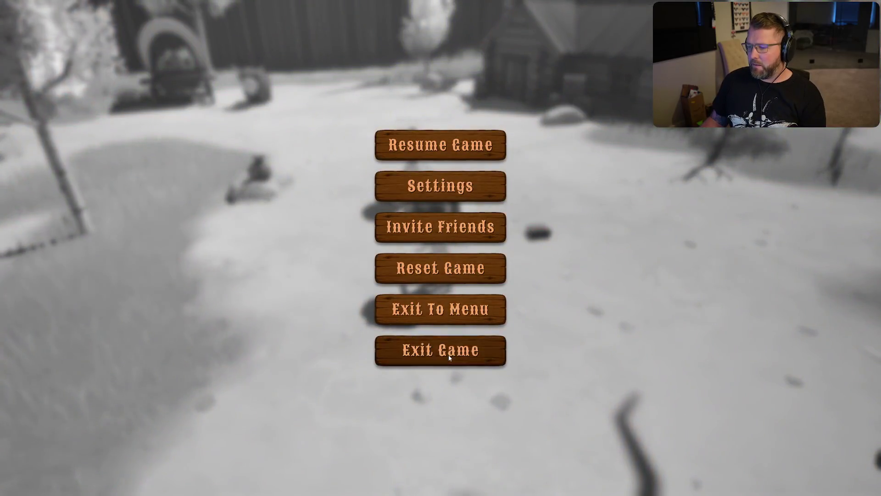
click(380, 345)
key(alt+Tab)
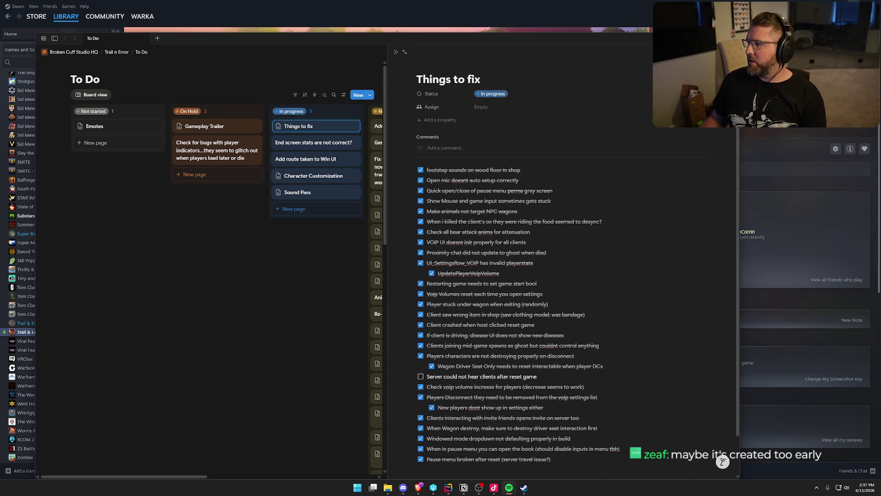
Bring the Notion 'Things to fix' board forward, then switch to the Rider window.
click(626, 383)
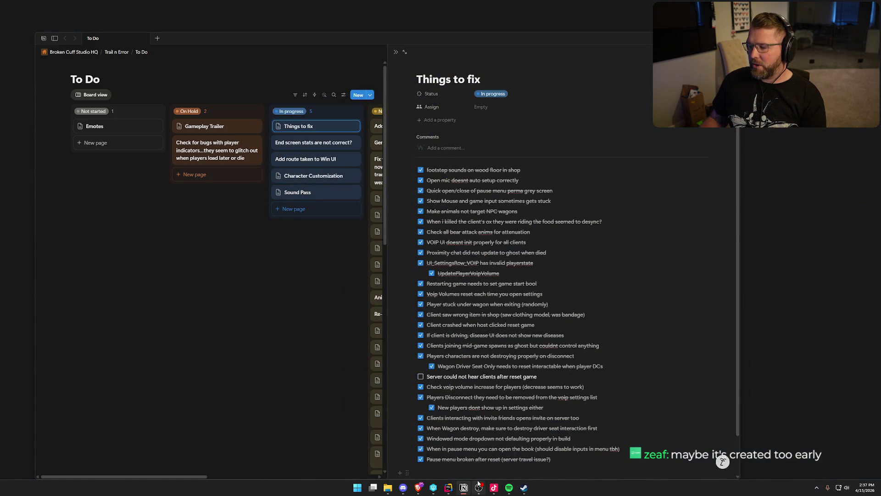
click(448, 487)
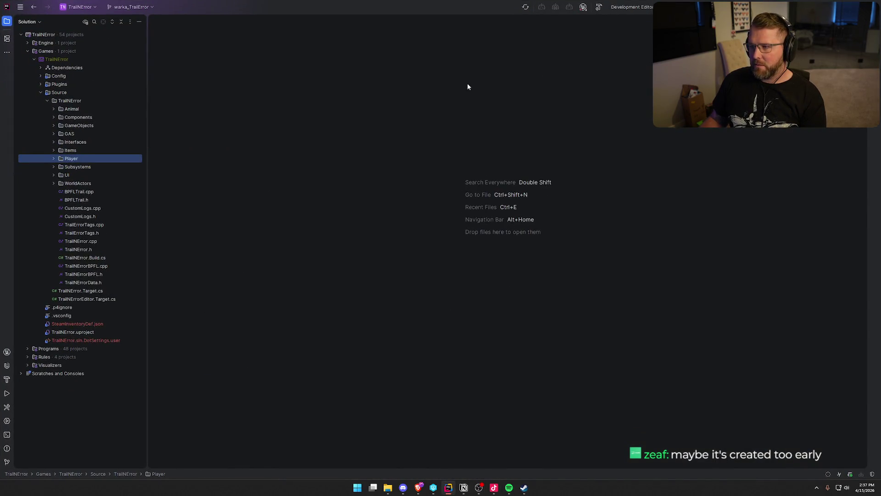
Open PlayerStateMain.cpp from Source/TrailNError/Player and select the lines adding the player's voice volume.
click(54, 159)
double_click(76, 233)
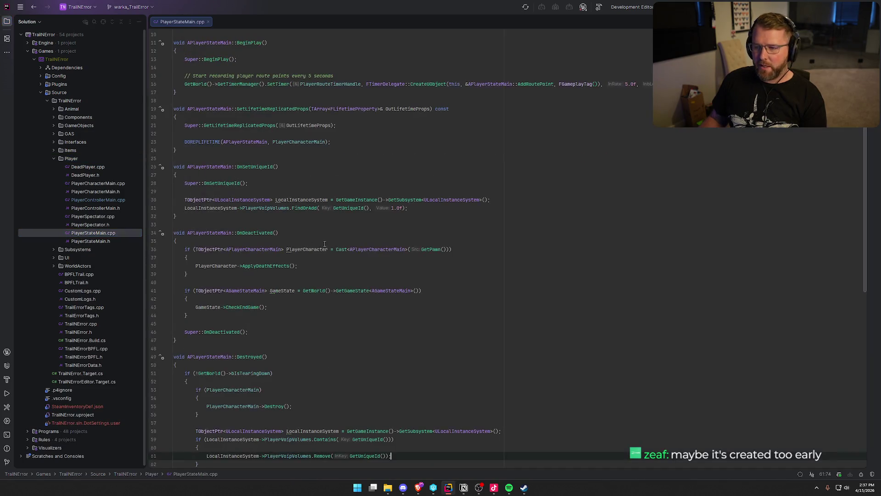
click(312, 205)
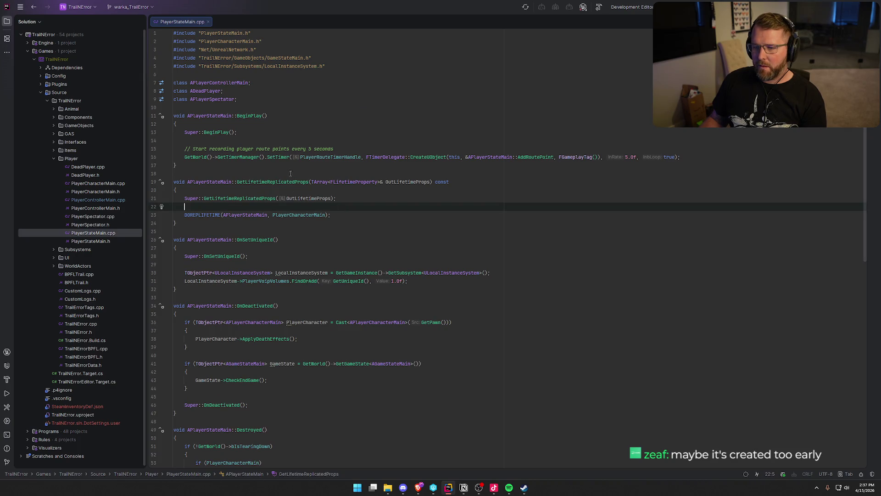
scroll(290, 174, down, 2)
drag(181, 224, 435, 234)
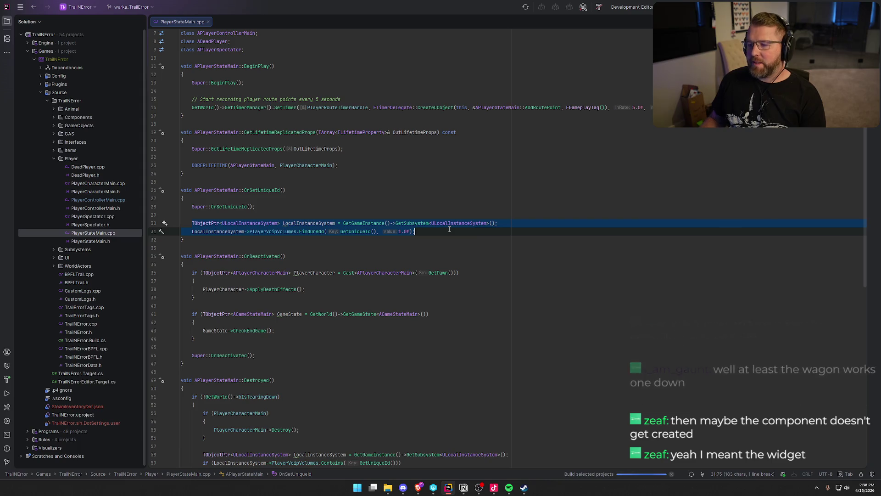
Examine PlayerVoipVolumes within OnSetUniqueId, hide the Unreal log, then switch to Unreal Editor.
click(263, 232)
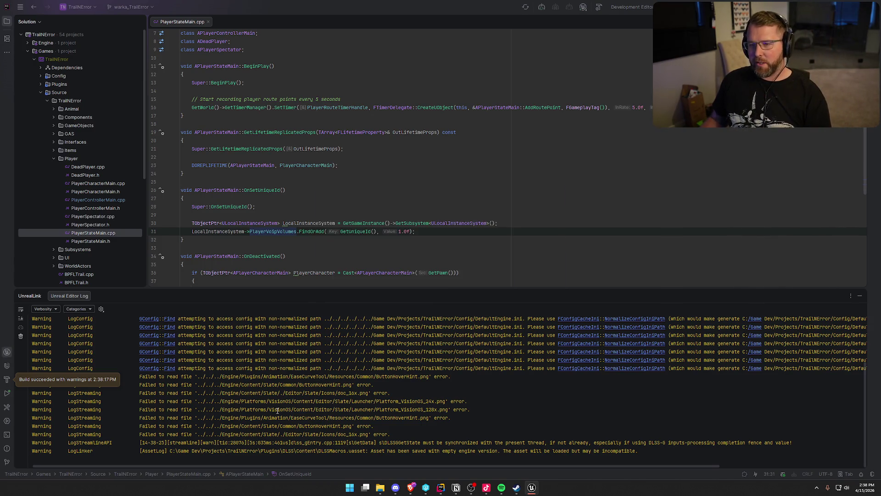
mouse_move(268, 235)
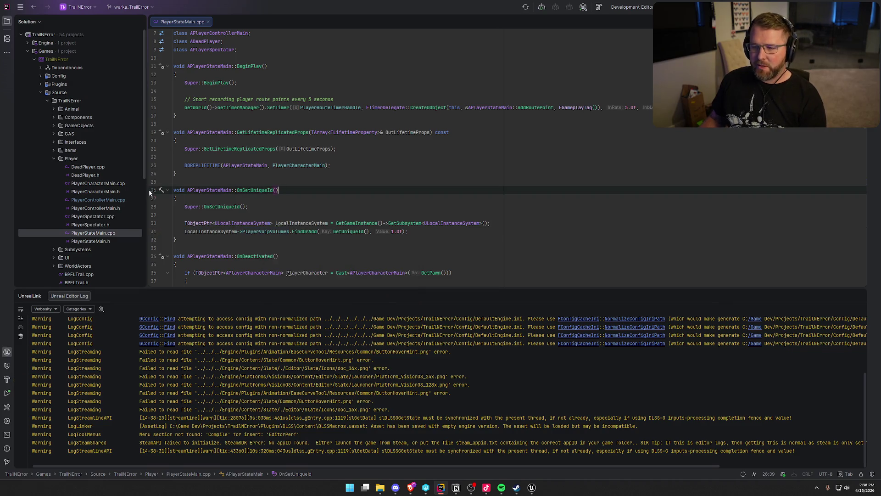
drag(190, 238, 173, 190)
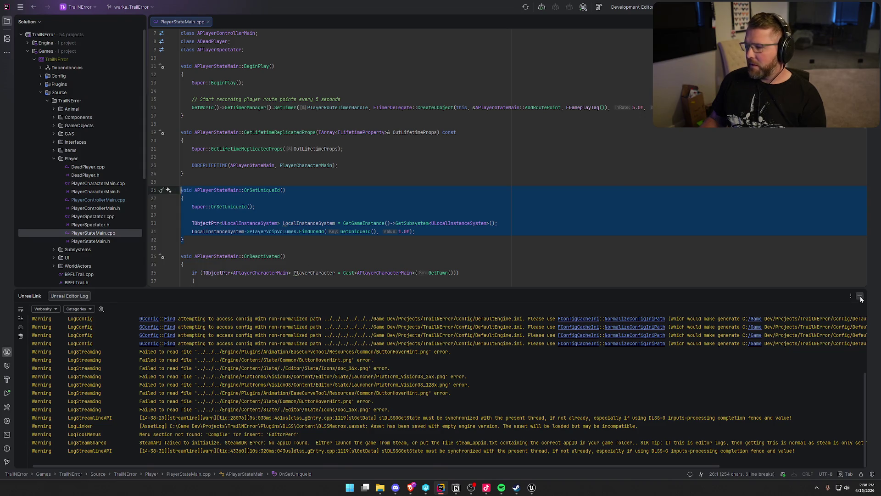
click(860, 296)
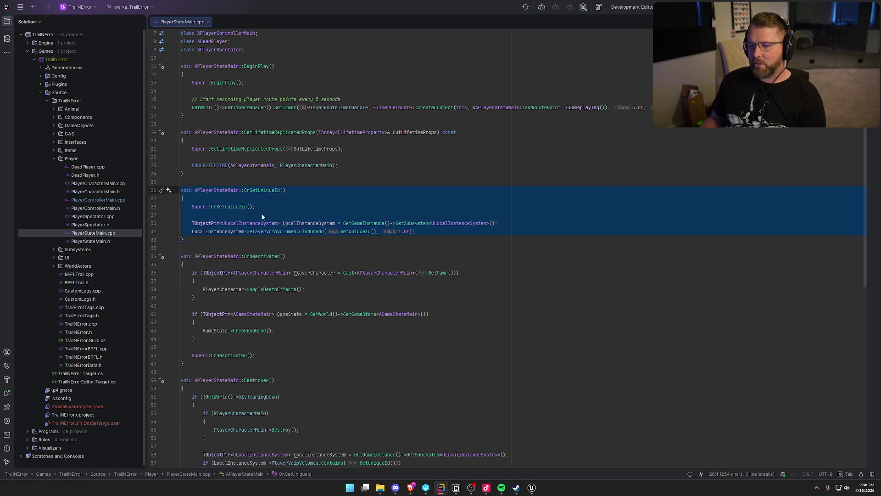
click(266, 190)
click(291, 190)
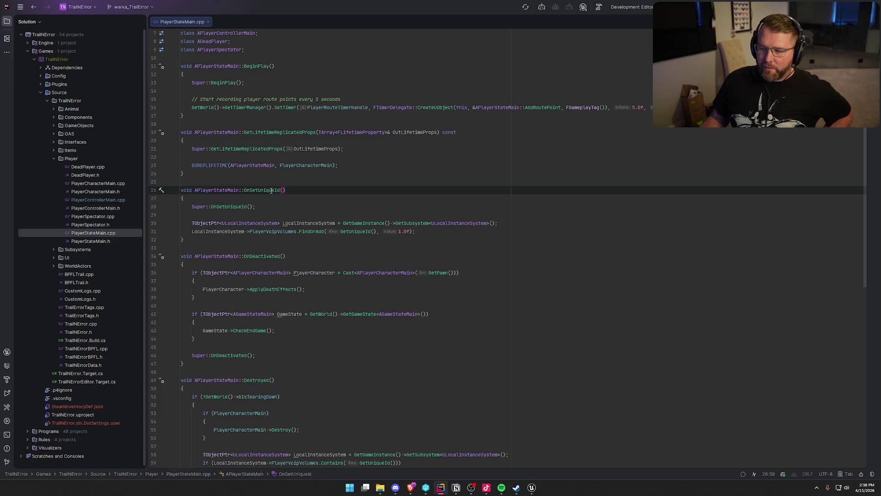
mouse_move(272, 190)
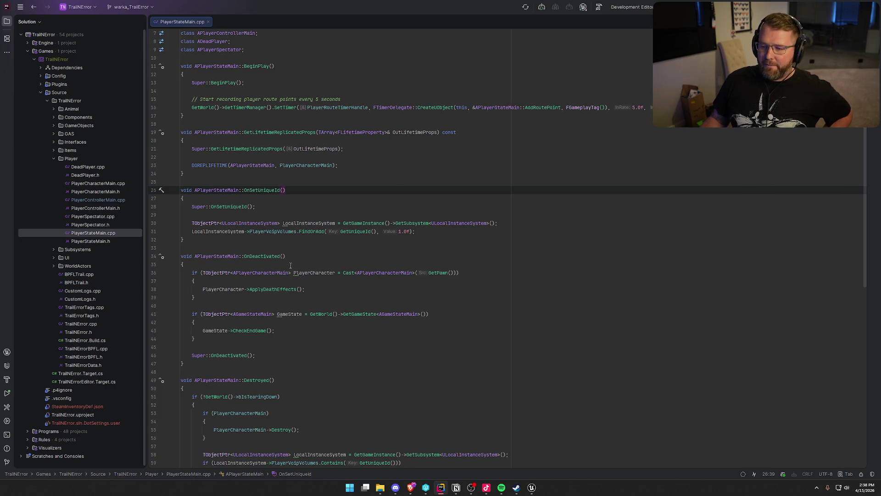
click(532, 488)
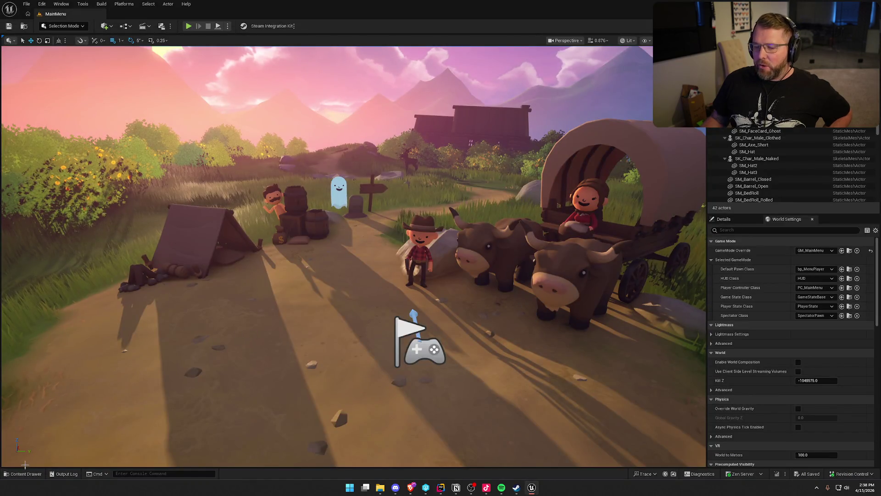
Open the UI_SettingsPanel widget blueprint from Content Drawer > UI > Settings.
click(26, 473)
click(22, 396)
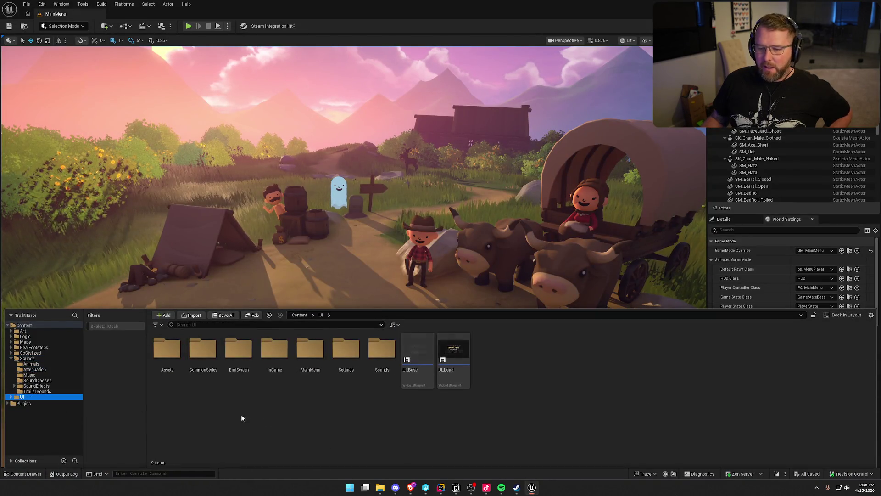
double_click(338, 374)
double_click(238, 363)
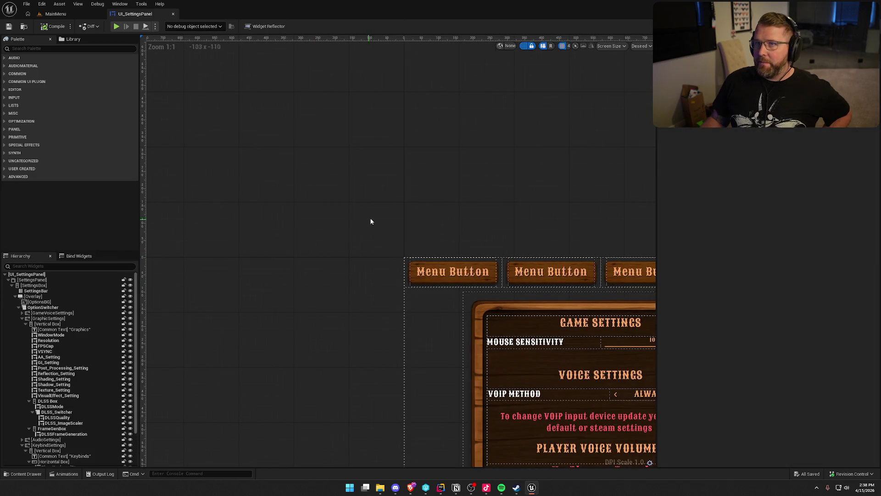
drag(473, 245, 253, 67)
key(Home)
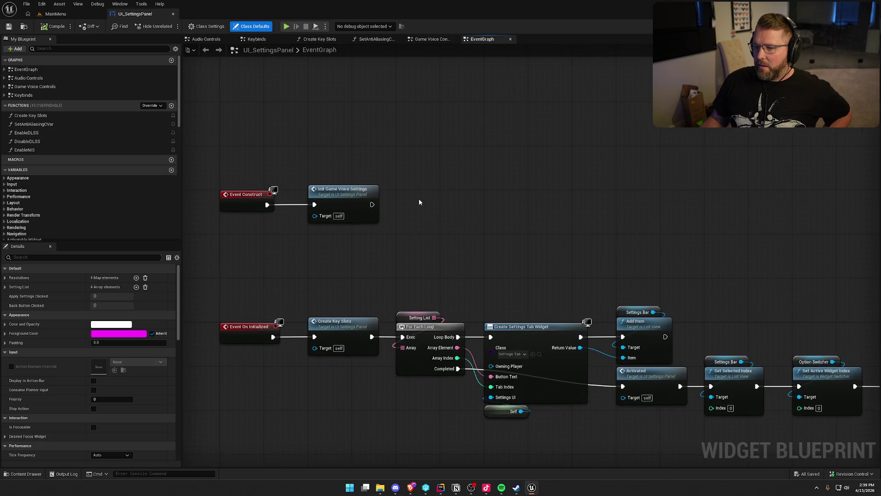
In the InitGameVoiceSettings graph, select the voice-row loop and Player Voip Volumes length nodes, then return to Rider.
double_click(322, 195)
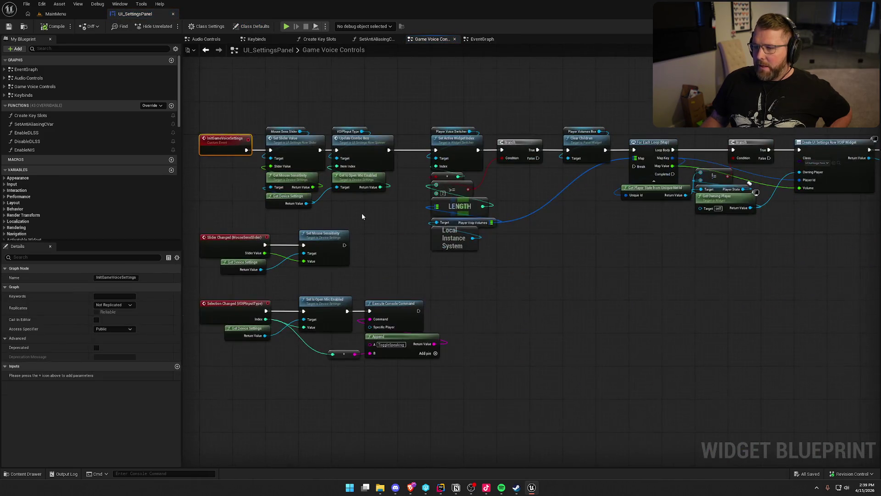
mouse_move(392, 277)
mouse_down()
mouse_move(245, 212)
mouse_move(274, 242)
mouse_up()
key(Delete)
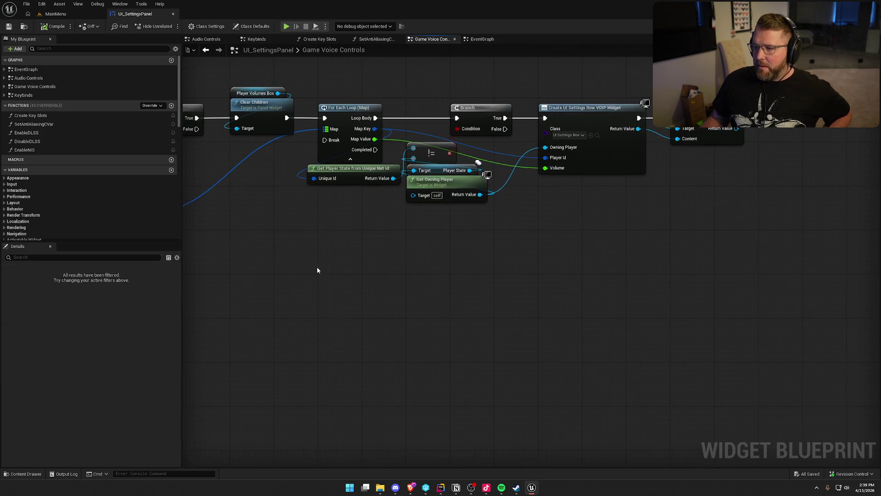
drag(277, 73, 712, 236)
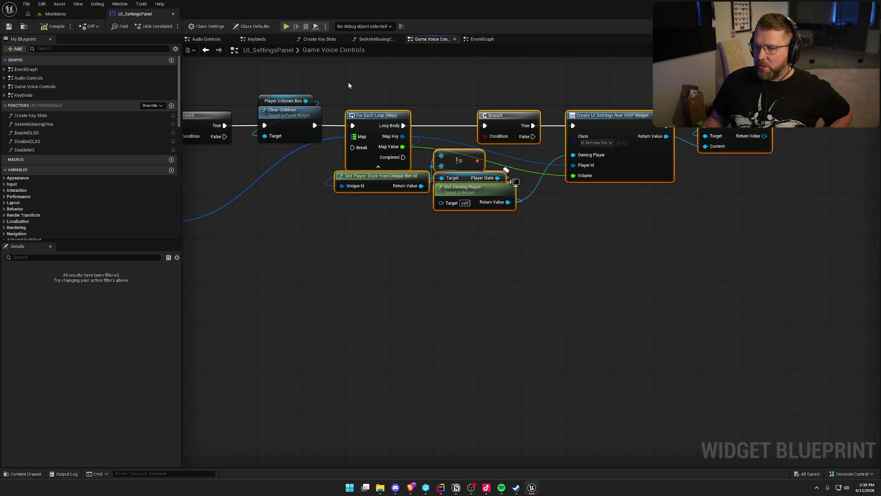
drag(343, 76, 758, 267)
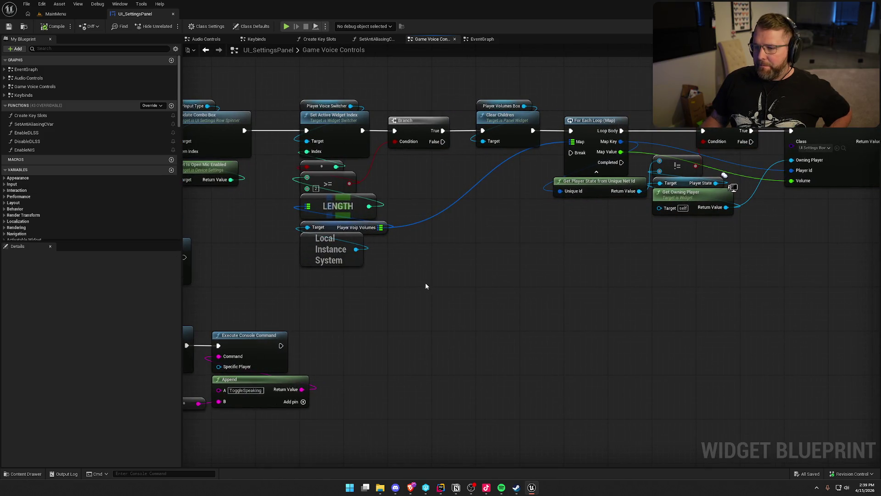
mouse_move(425, 285)
mouse_down()
mouse_move(277, 181)
mouse_move(272, 225)
mouse_up()
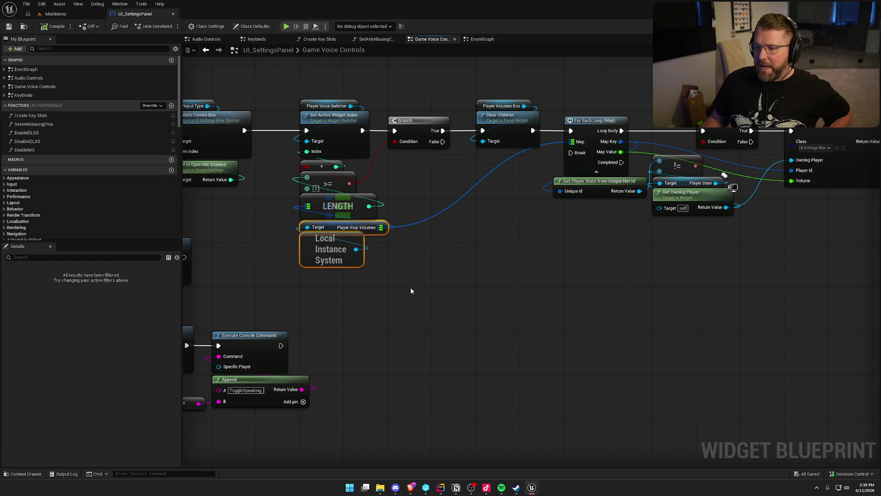
click(441, 487)
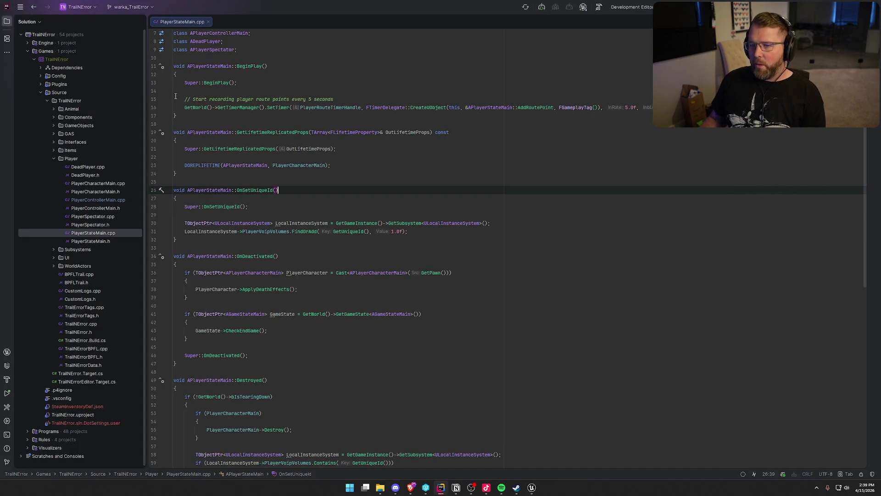
scroll(257, 236, down, 5)
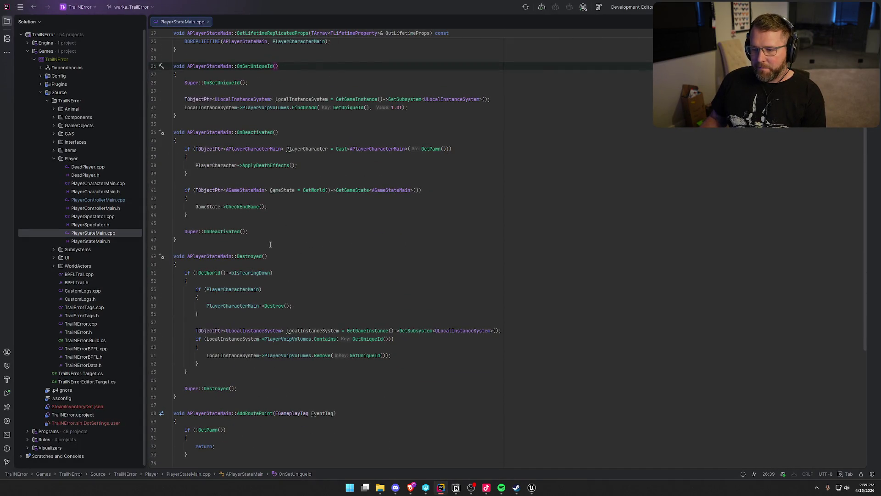
scroll(233, 120, down, 4)
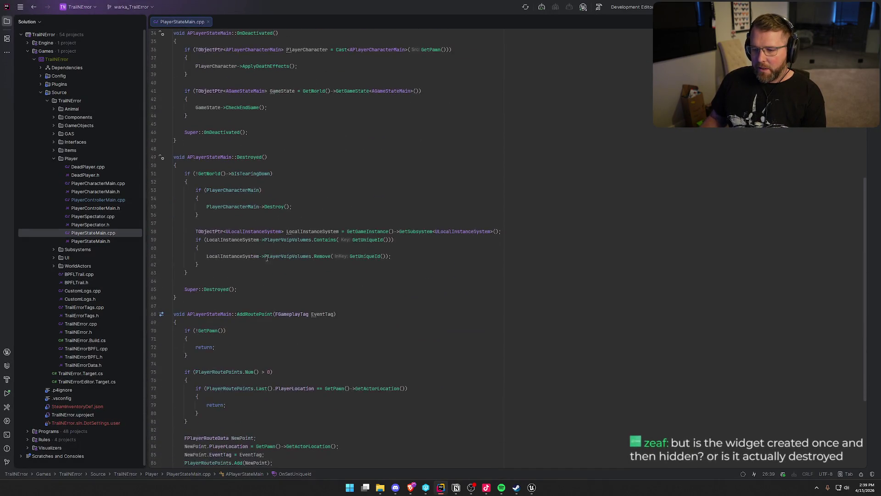
click(395, 252)
shift+click(196, 240)
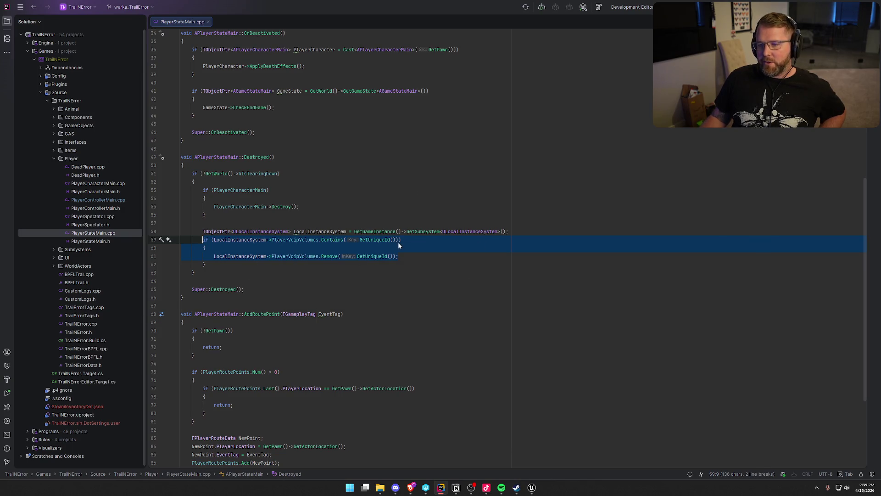
scroll(465, 300, up, 6)
scroll(469, 300, down, 1)
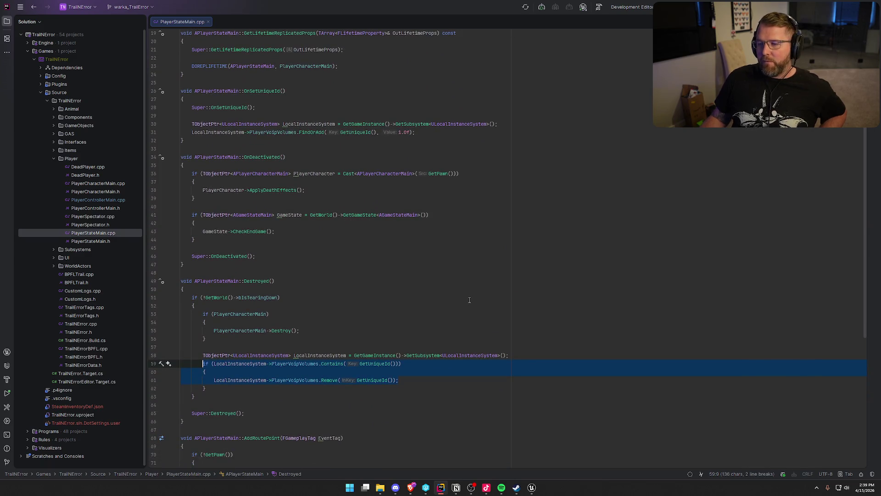
click(269, 108)
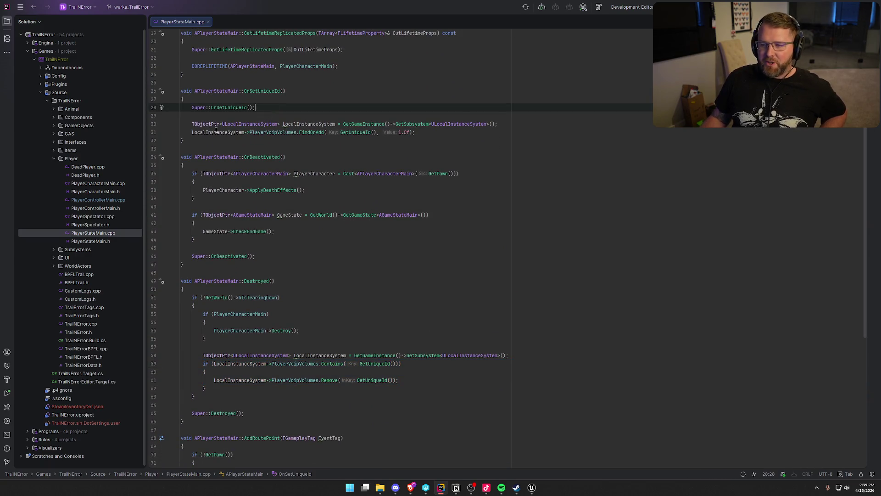
drag(426, 132, 180, 99)
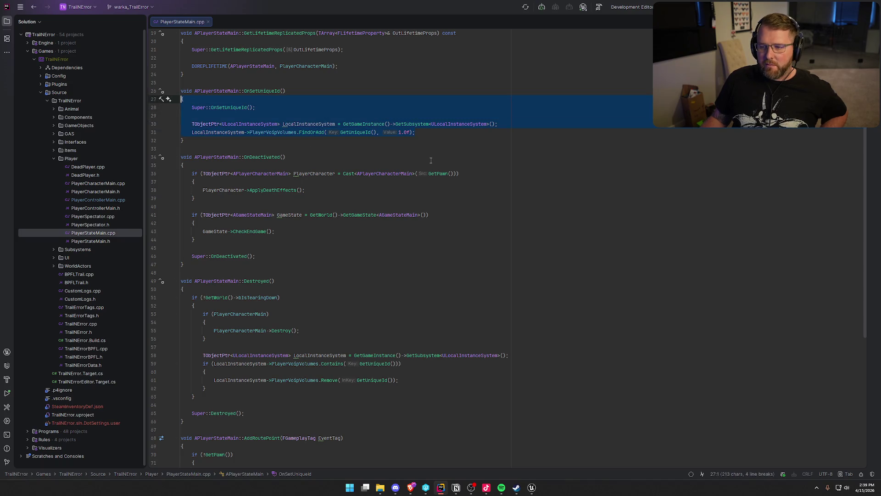
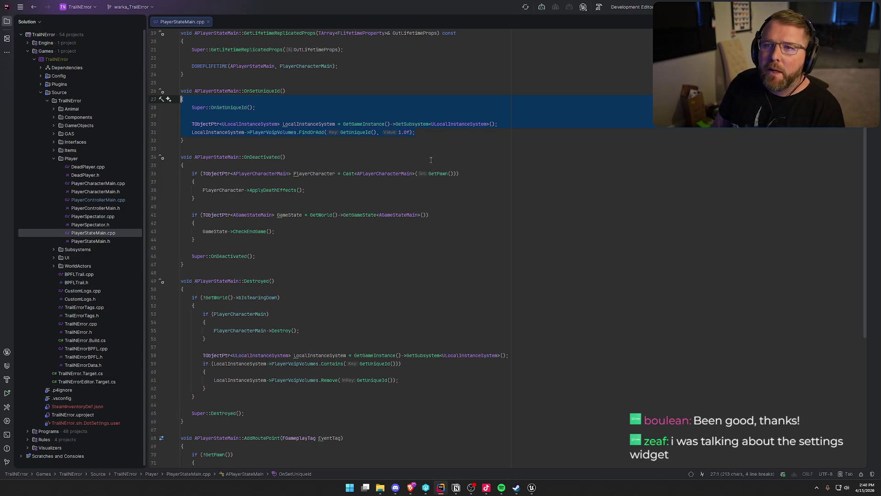
Open the settings panel's InitGameVoiceSettings graph and frame its Branch and For Each Loop nodes.
click(531, 488)
drag(229, 248, 455, 290)
click(252, 158)
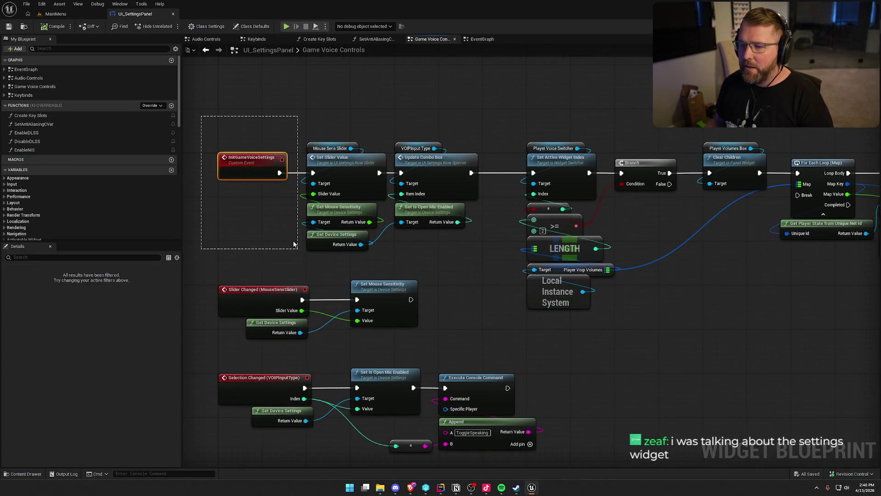
click(482, 39)
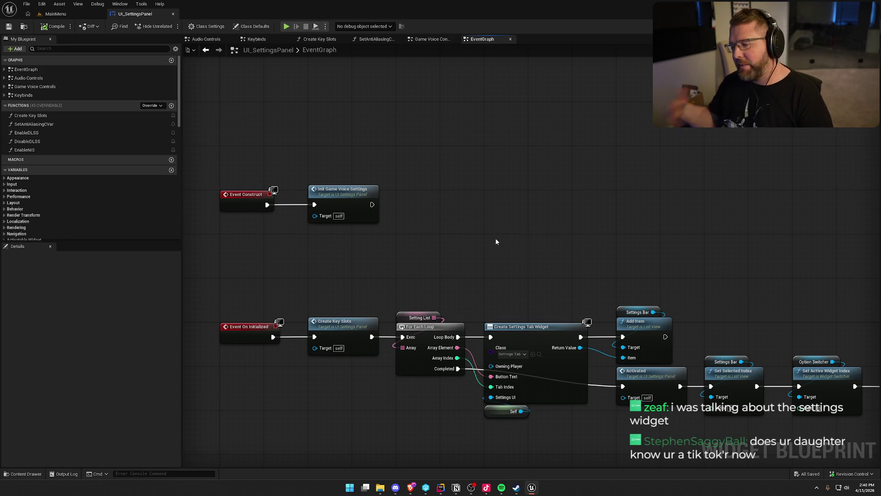
double_click(340, 190)
mouse_move(633, 356)
mouse_down()
mouse_move(561, 347)
mouse_move(492, 394)
mouse_up()
drag(446, 331, 592, 334)
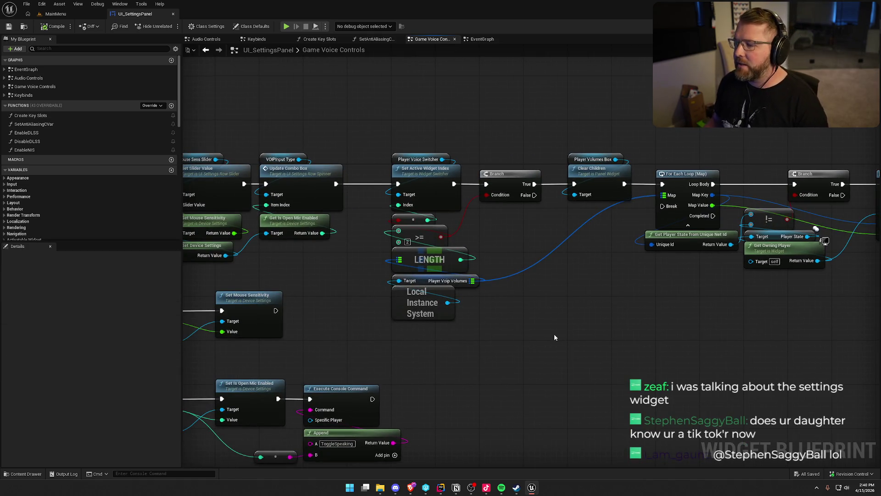
Select the LENGTH, Player Voip Volumes and Local Instance System nodes and inspect PlayerVoipVolumes' details.
drag(506, 252, 390, 226)
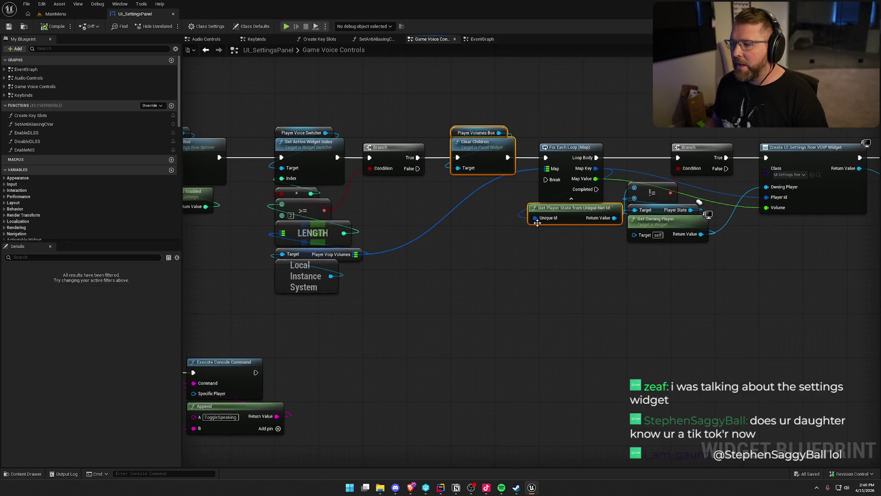
drag(447, 103, 518, 188)
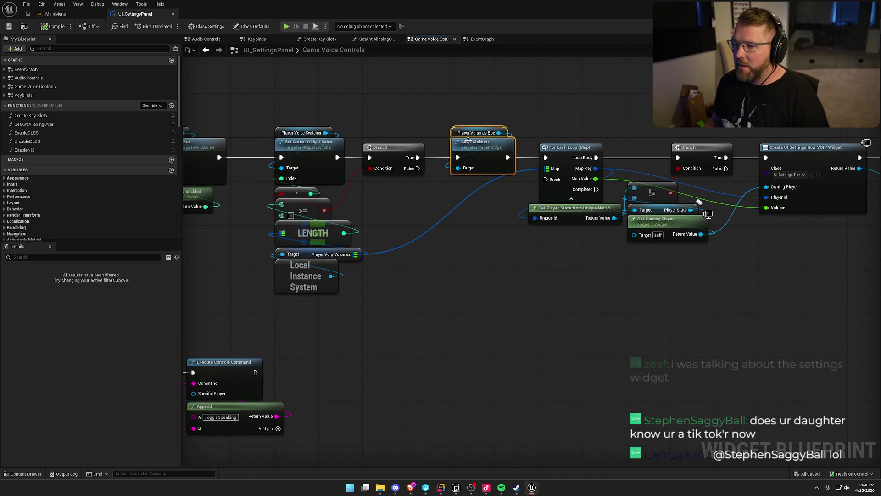
drag(461, 227, 352, 117)
mouse_move(216, 291)
mouse_down()
mouse_move(522, 285)
mouse_move(404, 202)
mouse_up()
drag(531, 315, 389, 297)
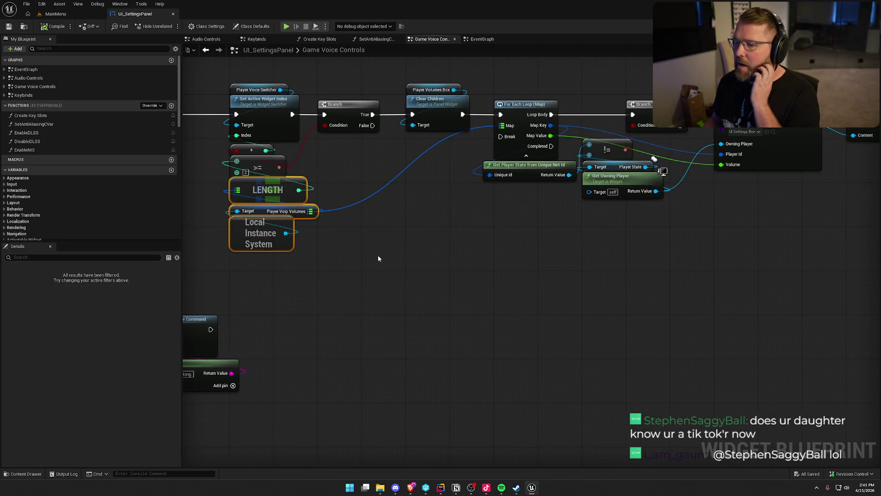
click(289, 211)
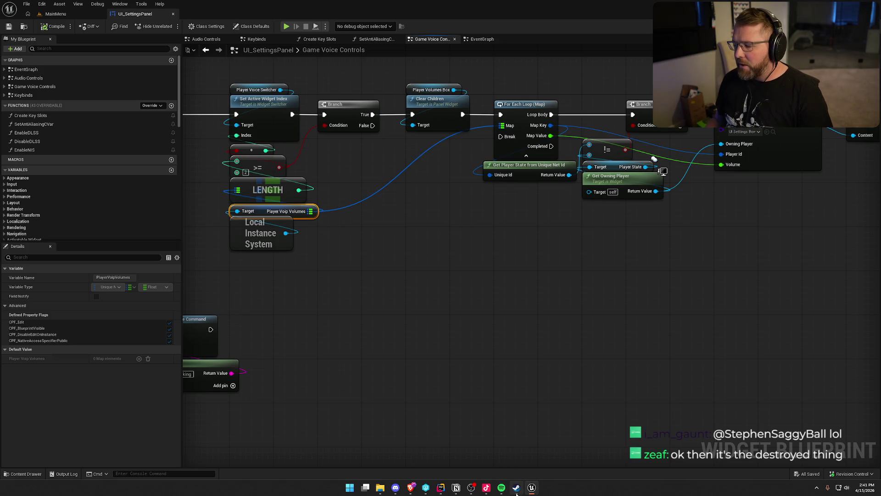
mouse_move(515, 491)
click(440, 487)
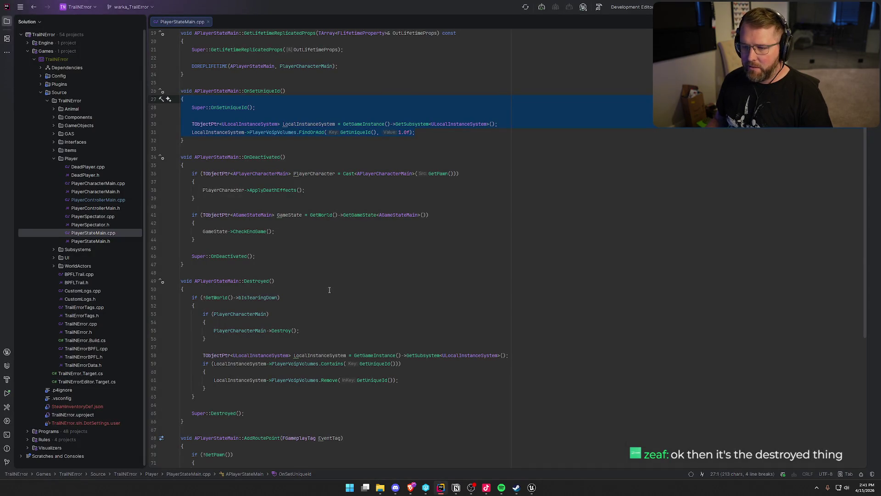
Delete the PlayerVoipVolumes removal block (lines 58-62) from APlayerStateMain::Destroyed in PlayerStateMain.cpp.
click(327, 256)
scroll(327, 256, down, 4)
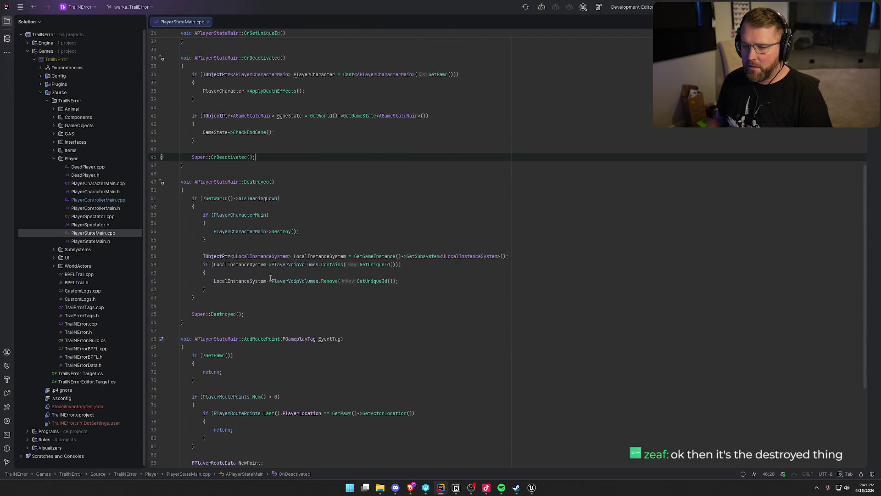
mouse_move(207, 289)
mouse_down()
mouse_move(164, 278)
mouse_move(166, 261)
mouse_up()
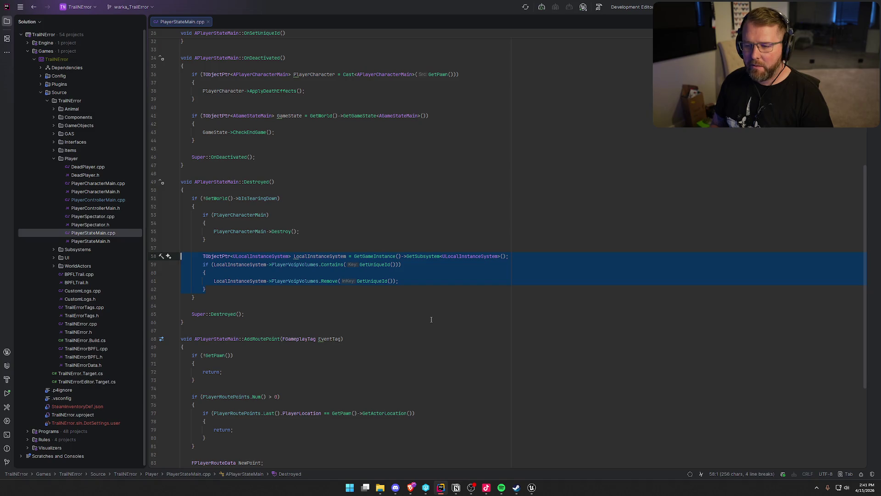
key(BackSpace)
key(BackSpace)
key(BackSpace)
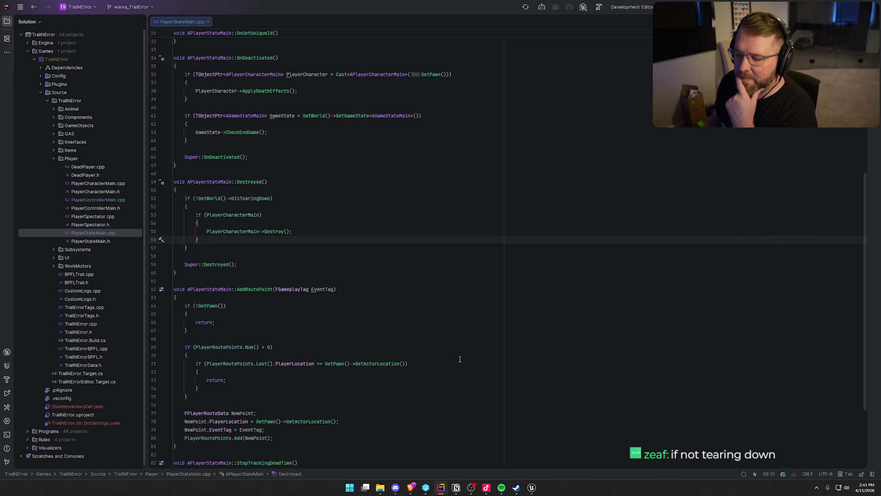
click(532, 487)
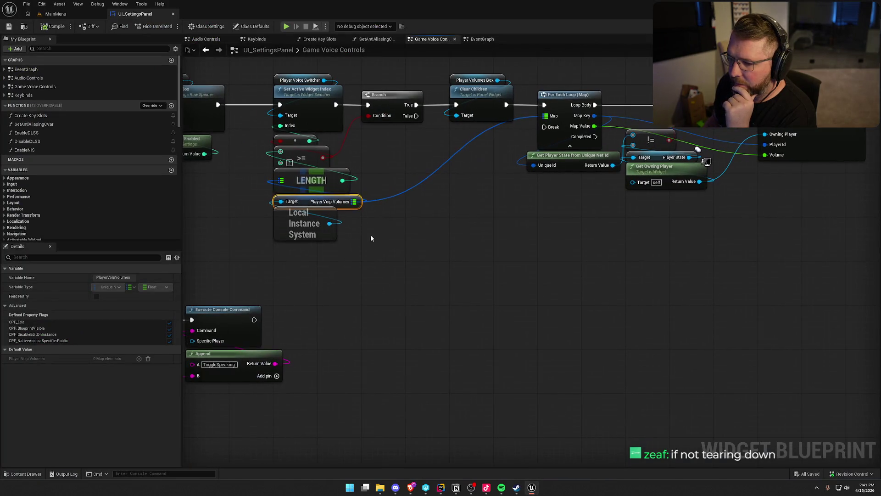
Reselect the Player Voip Volumes and Local Instance System nodes in the Game Voice Controls graph.
drag(371, 234, 257, 194)
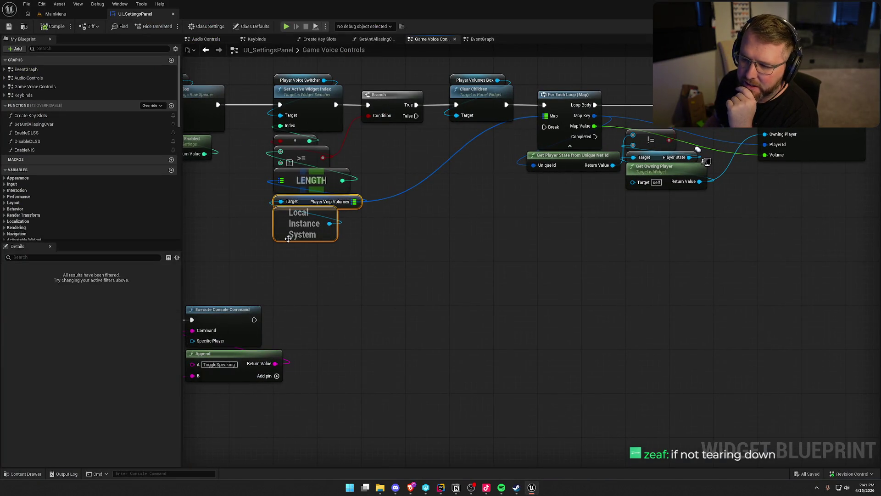
drag(360, 252, 260, 199)
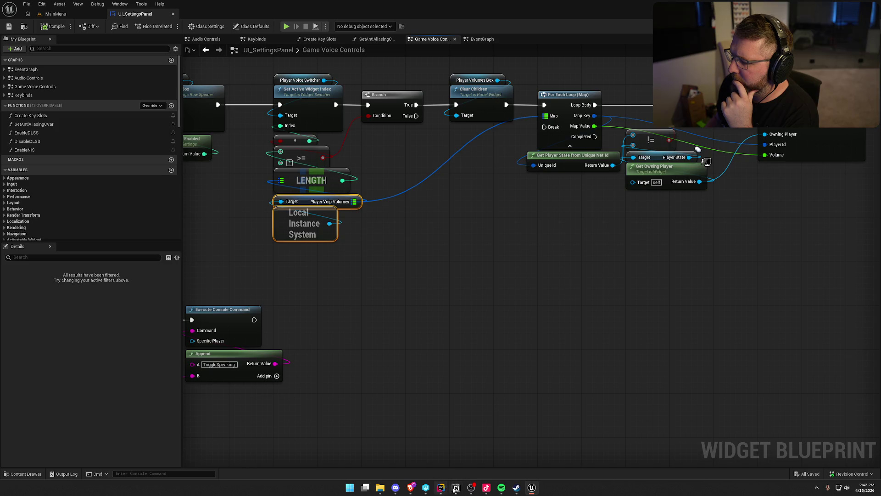
click(55, 14)
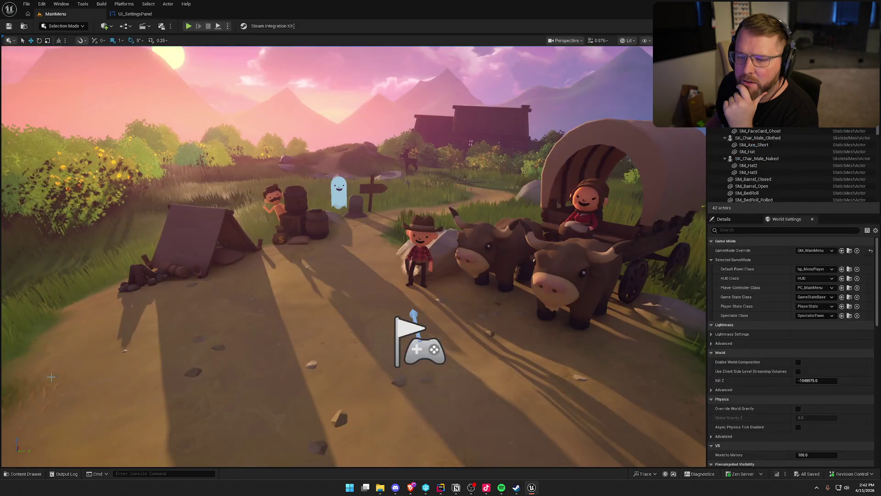
Open bp_Player from the Logic > Player content folder and enter its InitVOIP function graph.
click(28, 475)
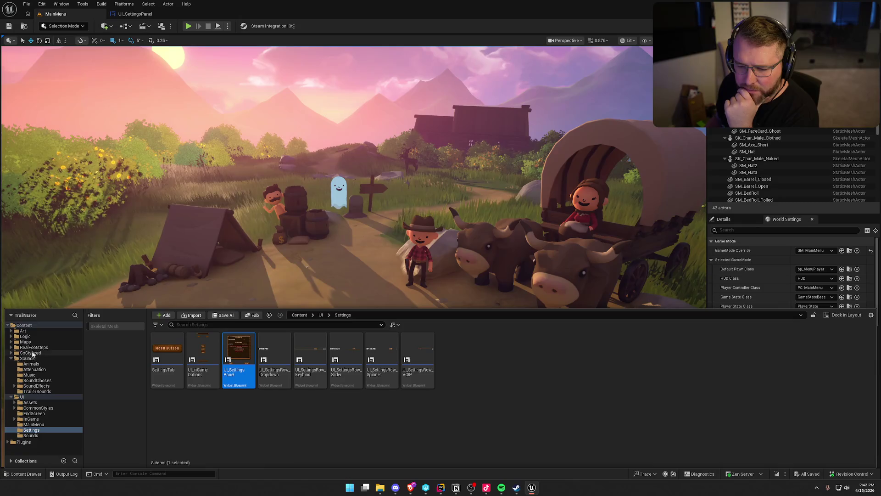
click(25, 336)
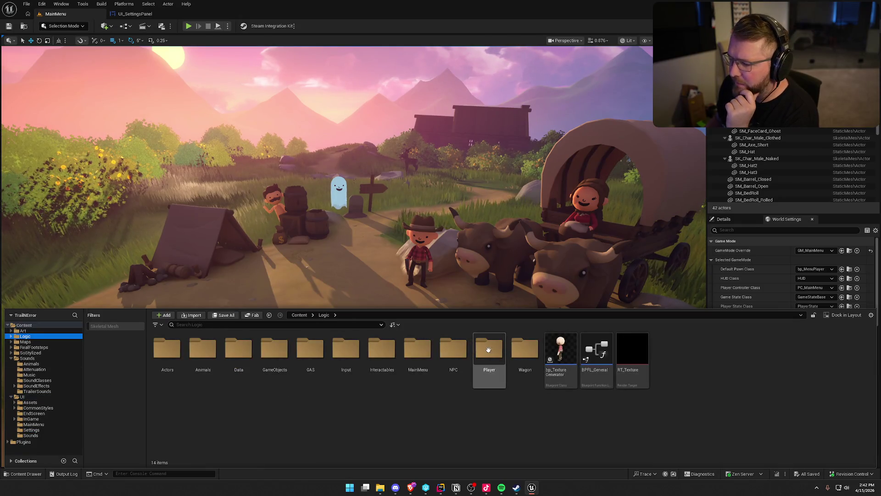
double_click(489, 349)
click(191, 358)
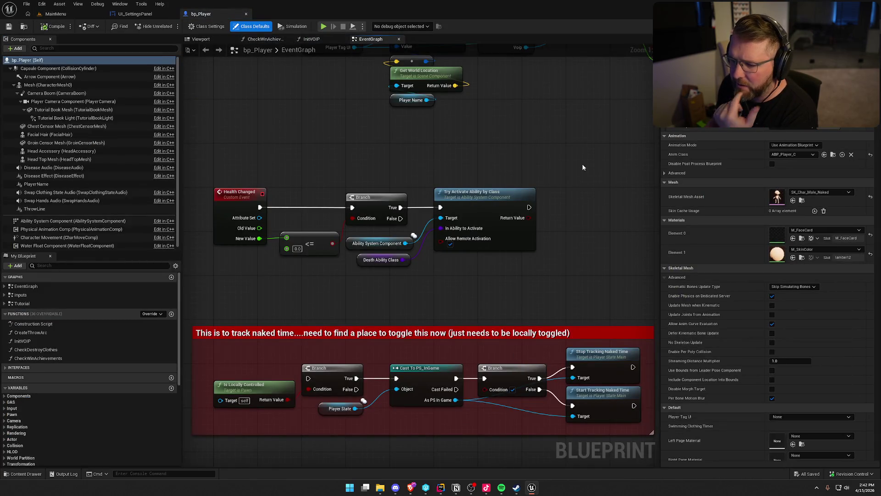
drag(583, 168, 565, 347)
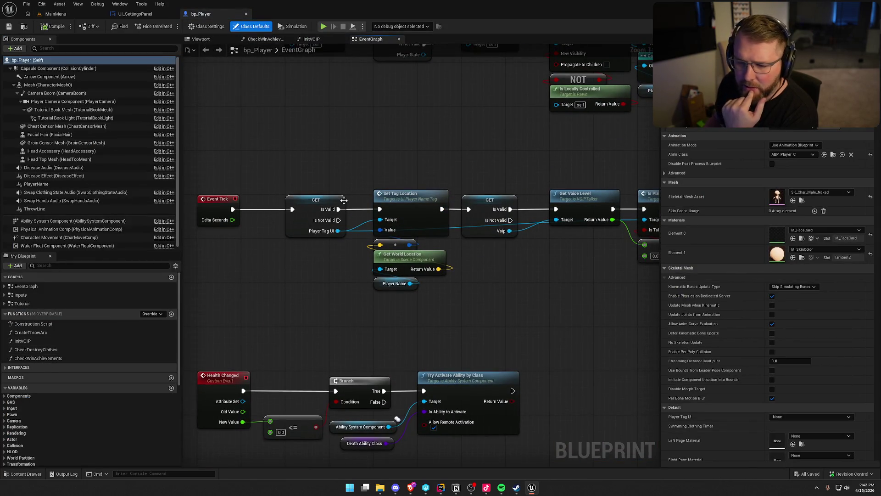
mouse_move(465, 72)
mouse_down()
mouse_move(461, 313)
mouse_move(420, 235)
mouse_up()
double_click(436, 186)
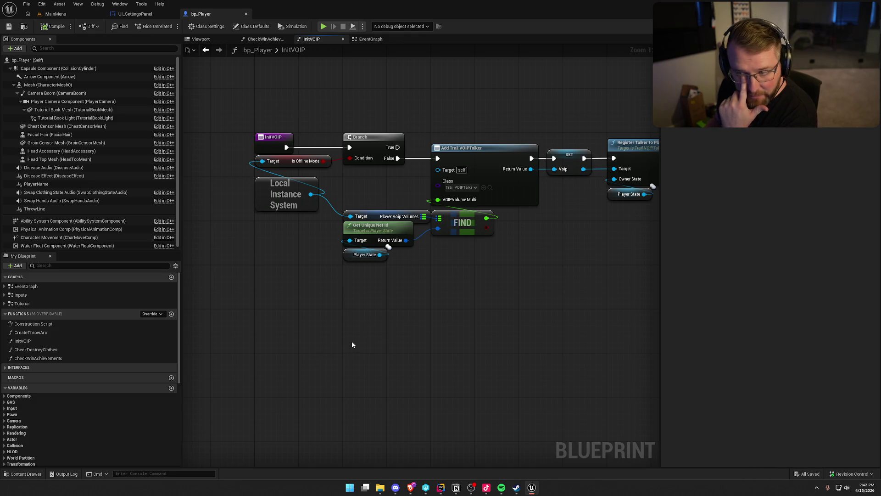
drag(351, 341, 320, 335)
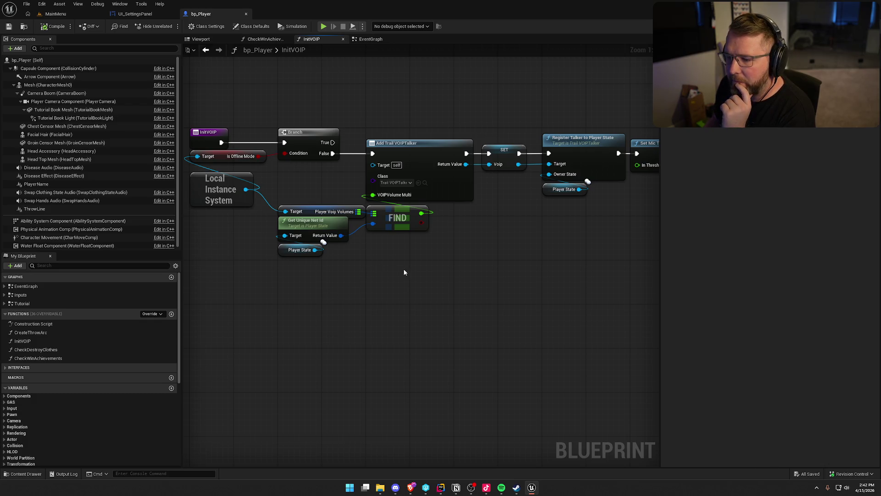
drag(433, 291, 277, 204)
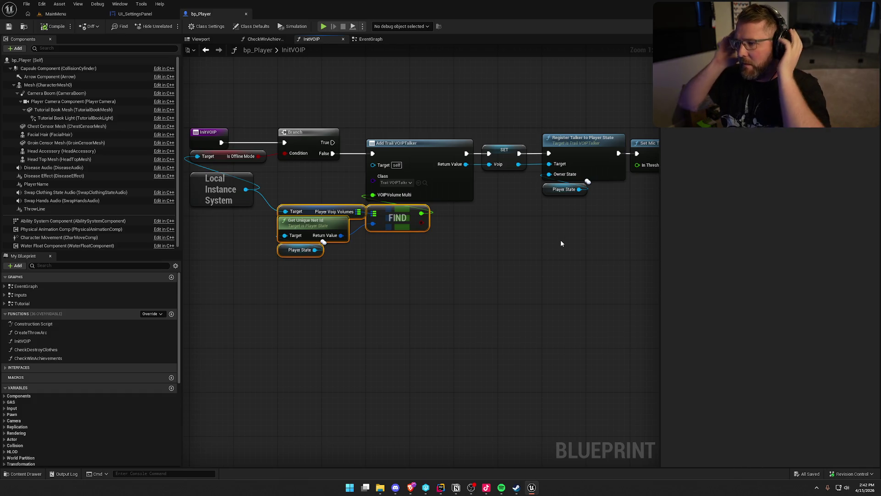
mouse_move(561, 240)
mouse_down()
mouse_move(517, 239)
mouse_move(420, 289)
mouse_up()
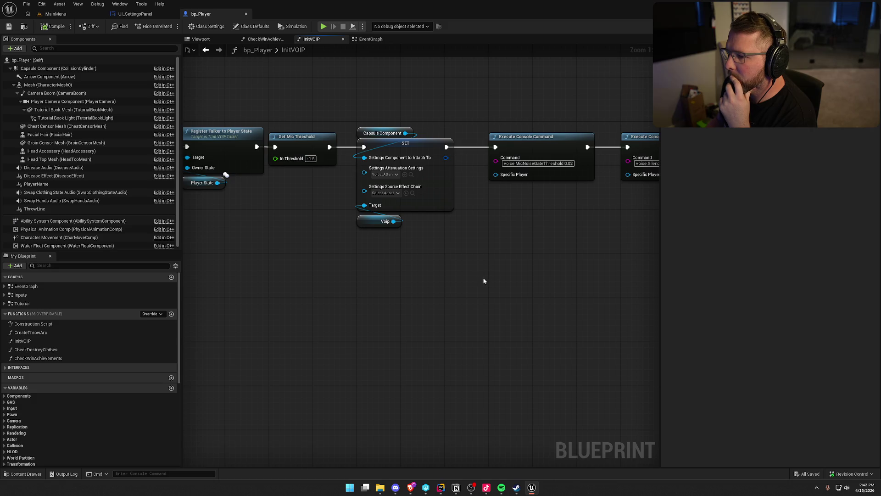
drag(533, 256, 385, 256)
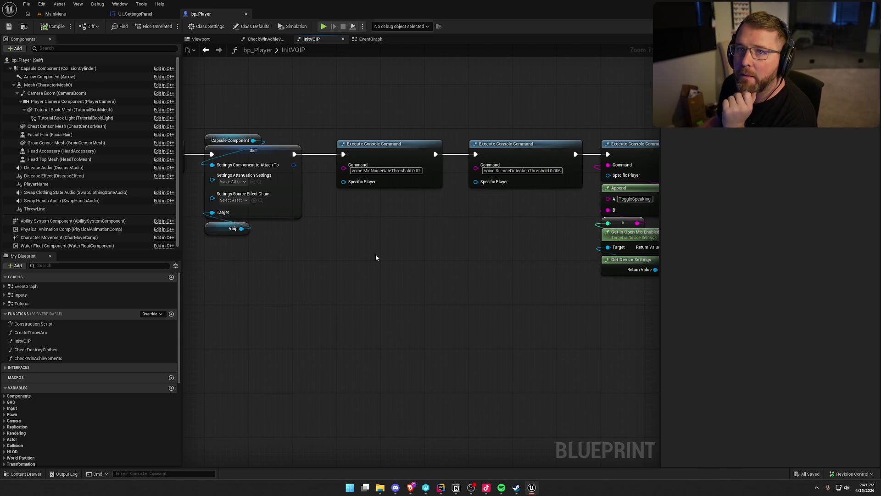
drag(467, 256, 358, 239)
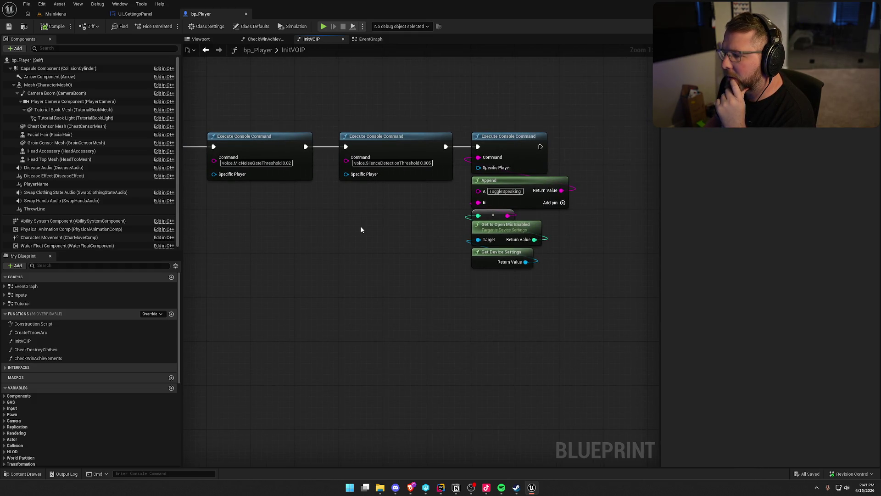
mouse_move(362, 229)
mouse_down()
mouse_move(466, 244)
mouse_move(654, 236)
mouse_up()
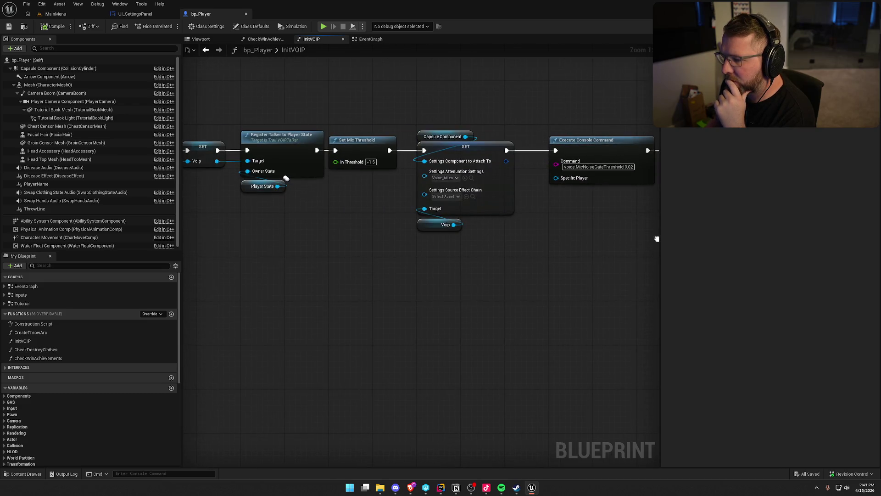
mouse_move(342, 282)
mouse_down()
mouse_move(529, 292)
mouse_move(602, 248)
mouse_up()
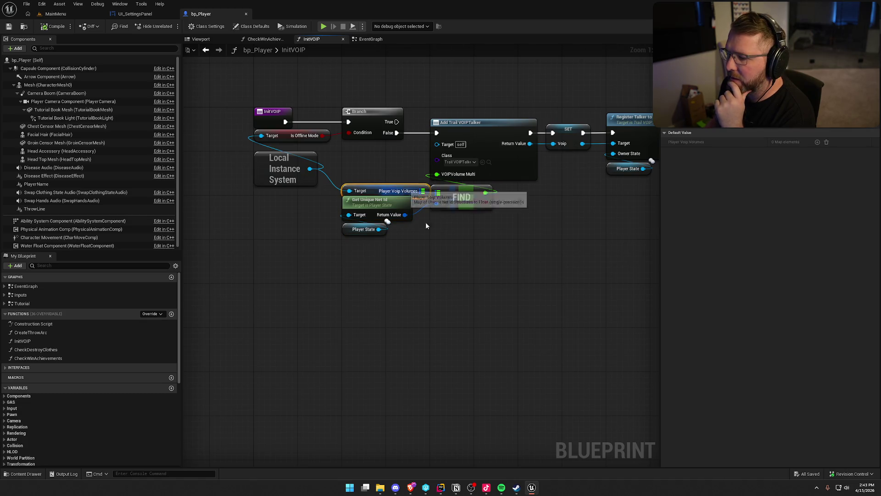
Pan across the InitVOIP graph to review its console command, Append and device settings nodes.
click(501, 318)
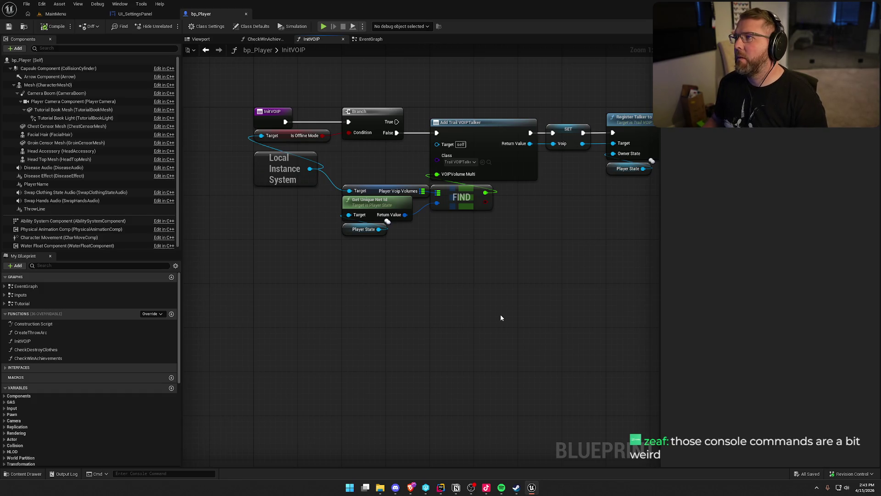
mouse_move(488, 310)
mouse_down()
mouse_move(480, 291)
mouse_move(267, 295)
mouse_up()
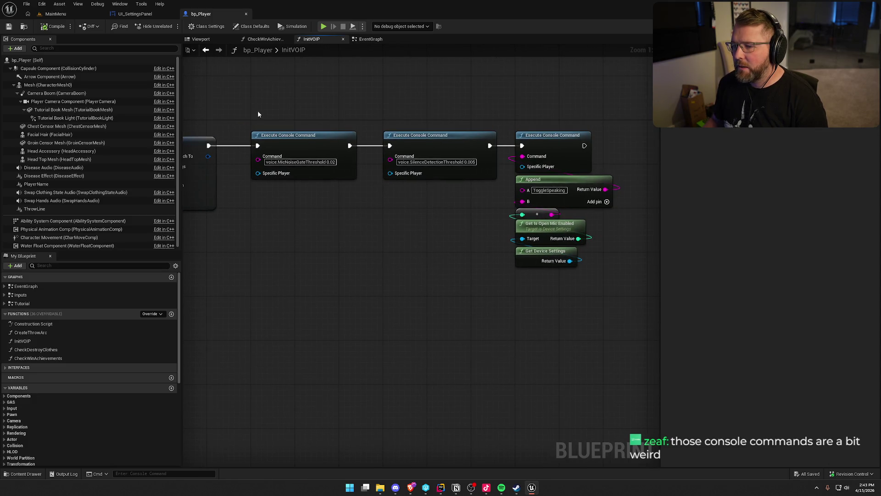
drag(258, 112, 576, 330)
click(321, 311)
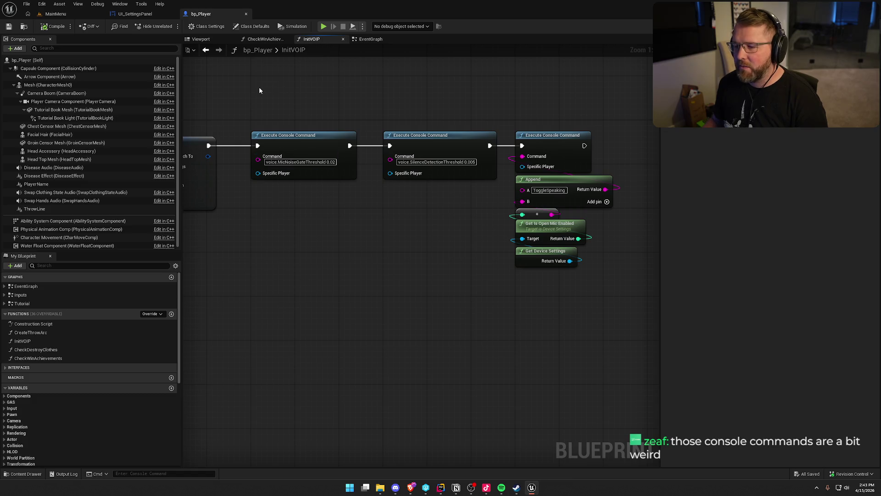
drag(259, 87, 619, 330)
mouse_move(334, 329)
mouse_down()
mouse_move(315, 301)
mouse_move(640, 295)
mouse_move(536, 298)
mouse_up()
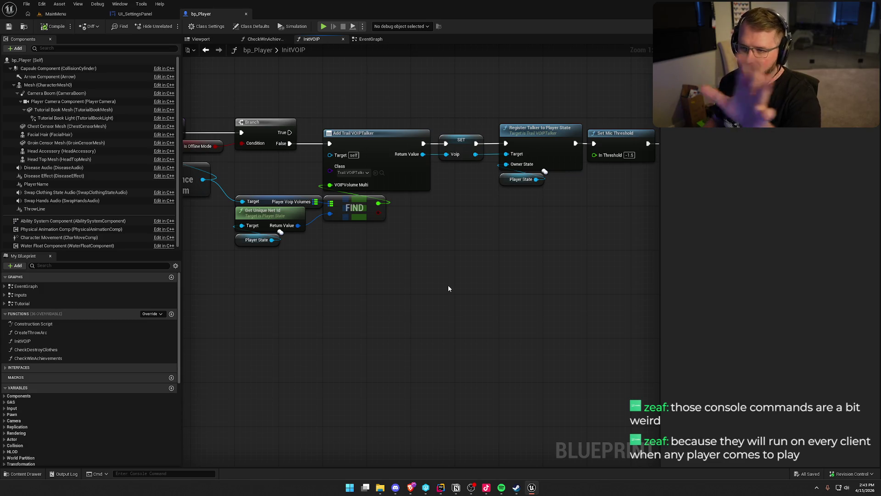
drag(410, 320, 446, 332)
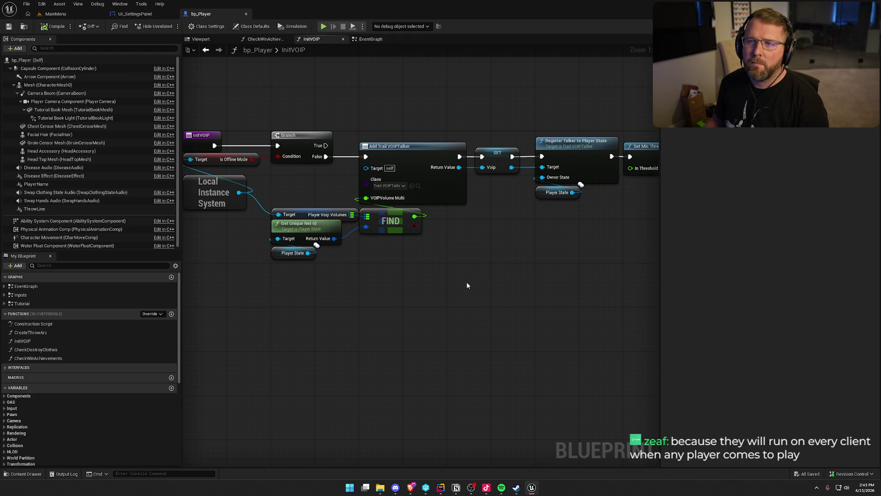
drag(546, 244, 253, 253)
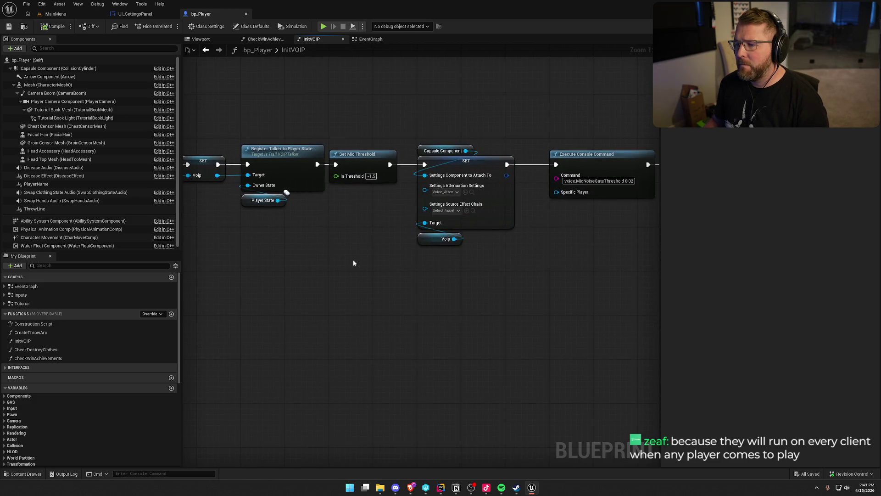
drag(354, 262, 601, 264)
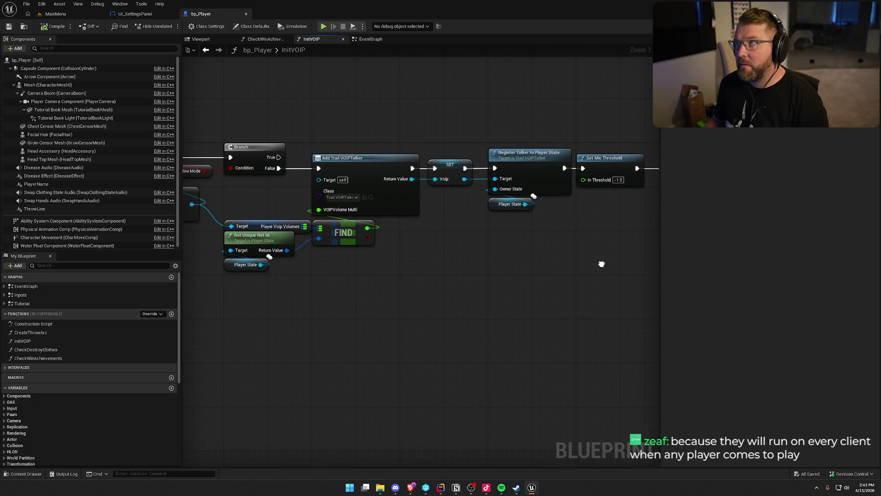
Check the EventGraph, then back in InitVOIP select the three Execute Console Command nodes.
click(369, 41)
mouse_move(321, 249)
mouse_down()
mouse_move(379, 250)
mouse_move(337, 243)
mouse_up()
click(312, 39)
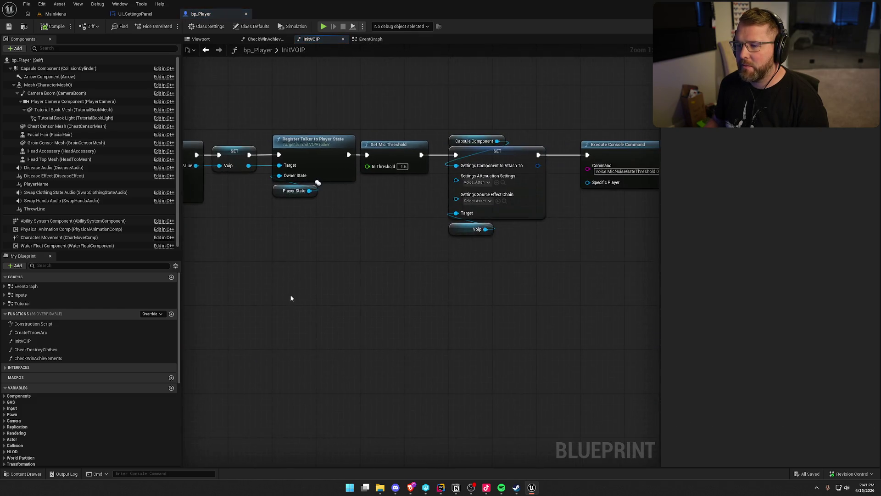
mouse_move(300, 284)
mouse_down()
mouse_move(505, 281)
mouse_move(210, 282)
mouse_up()
mouse_move(350, 146)
mouse_down()
mouse_move(532, 236)
mouse_move(535, 297)
mouse_up()
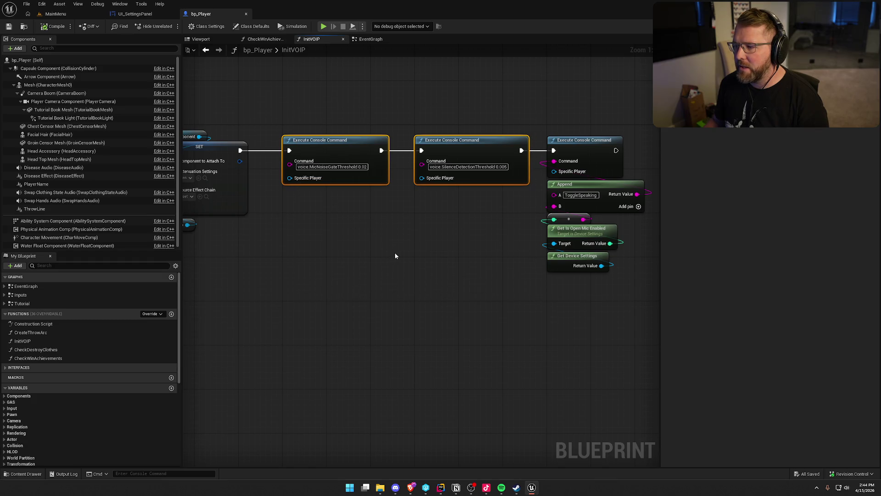
drag(396, 250, 208, 248)
drag(507, 301, 376, 136)
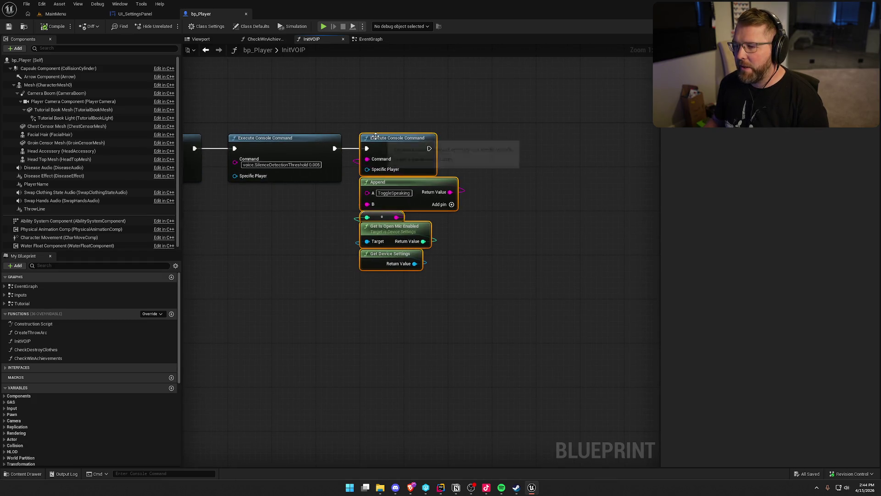
click(354, 100)
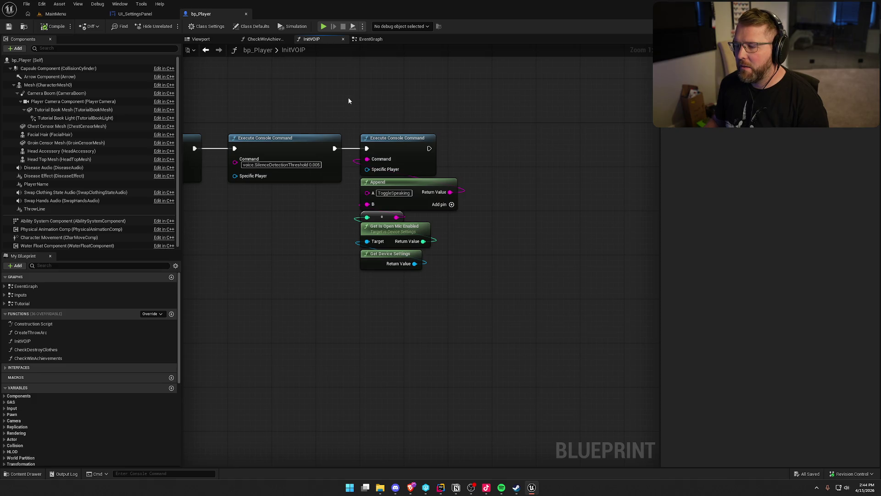
Bring Register Talker, Set Mic Threshold and the SET node back into view.
drag(349, 100, 500, 77)
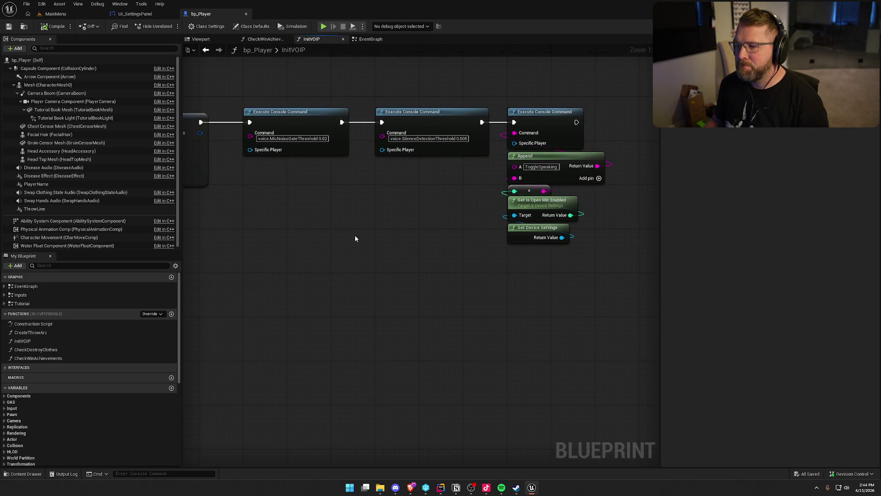
drag(354, 235, 537, 252)
mouse_move(399, 300)
mouse_down()
mouse_move(527, 281)
mouse_move(829, 271)
mouse_up()
drag(526, 275, 449, 274)
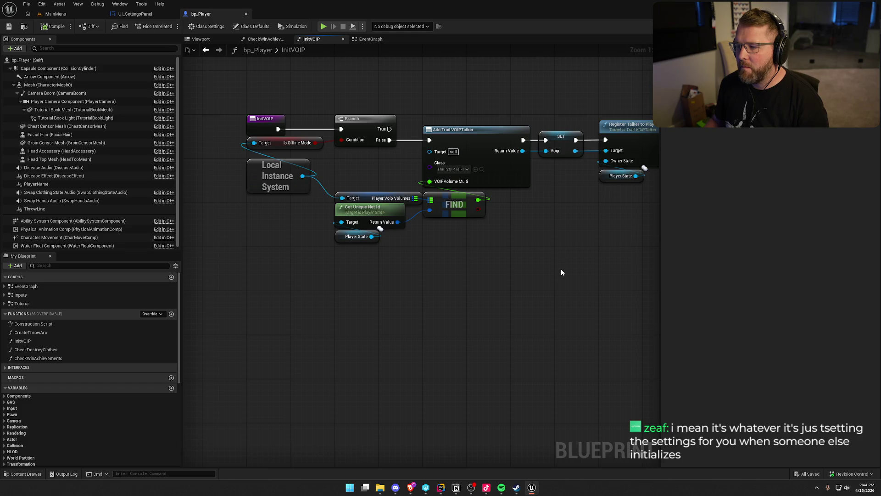
mouse_move(587, 284)
mouse_down()
mouse_move(369, 272)
mouse_move(464, 300)
mouse_up()
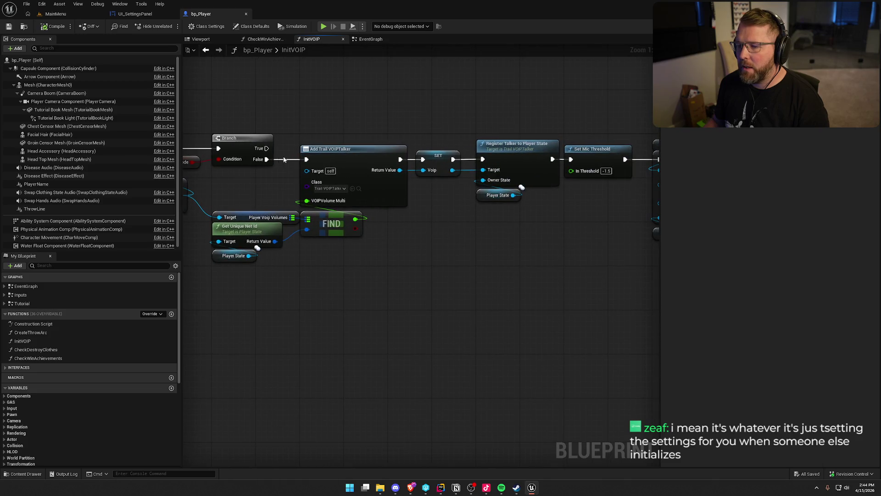
drag(266, 159, 298, 91)
click(441, 365)
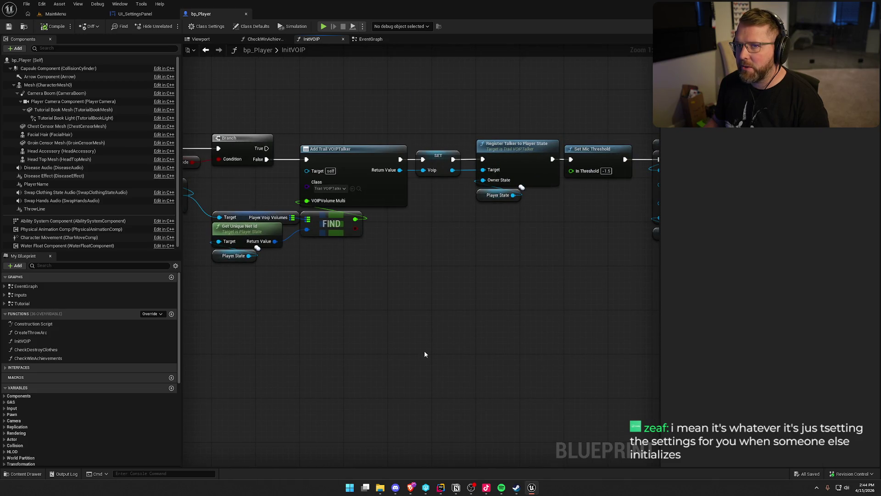
Select the Add Trail VOIPTalker, Set Mic Threshold and SET nodes along the VOIP setup chain.
mouse_move(425, 350)
mouse_down()
mouse_move(400, 331)
mouse_move(248, 309)
mouse_up()
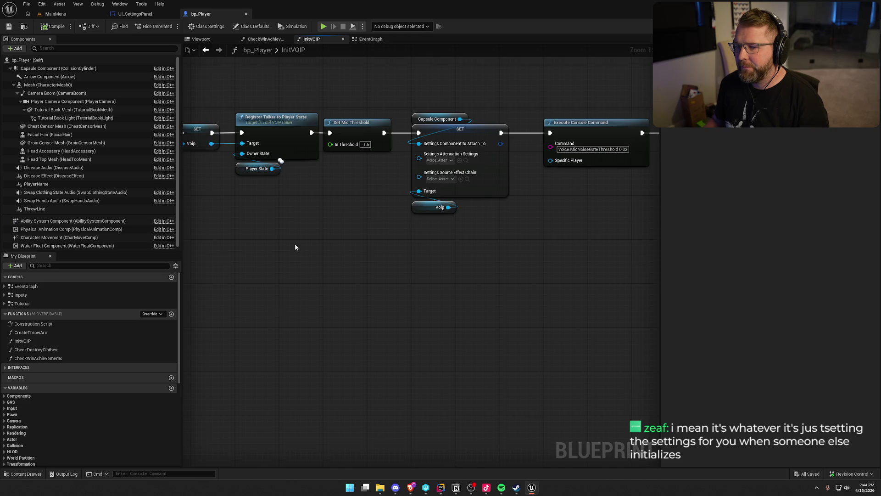
drag(294, 243, 452, 237)
drag(452, 237, 409, 157)
drag(414, 225, 477, 216)
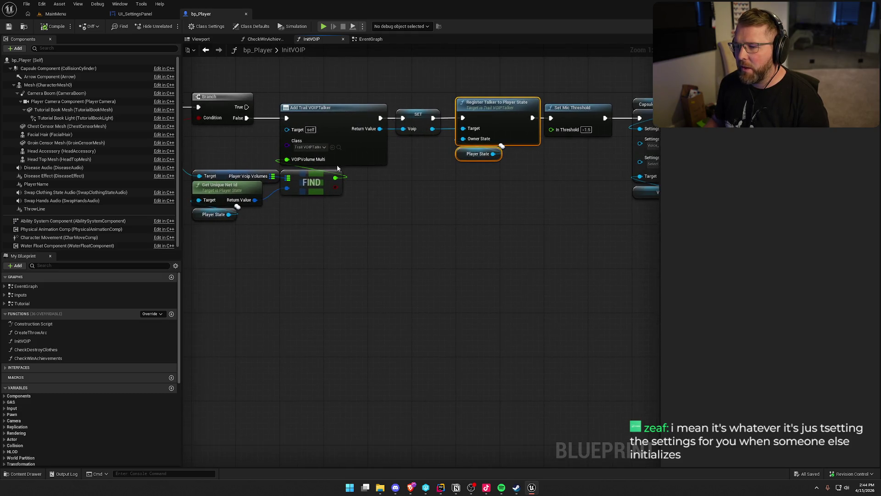
mouse_move(262, 78)
mouse_down()
mouse_move(507, 238)
mouse_move(528, 272)
mouse_up()
drag(403, 257, 294, 212)
drag(321, 79, 505, 156)
mouse_move(387, 239)
mouse_down()
mouse_move(527, 236)
mouse_move(368, 251)
mouse_up()
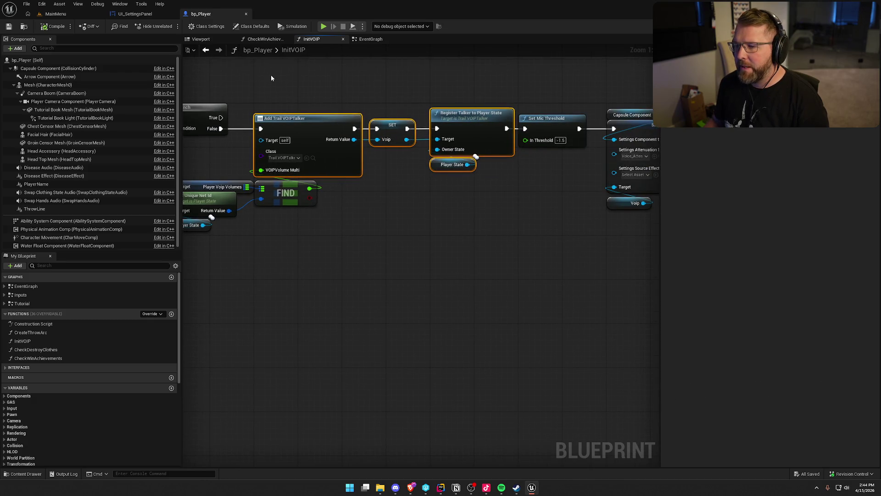
mouse_move(287, 91)
mouse_down()
mouse_move(325, 151)
mouse_move(497, 177)
mouse_move(492, 193)
mouse_move(204, 247)
mouse_move(307, 263)
mouse_up()
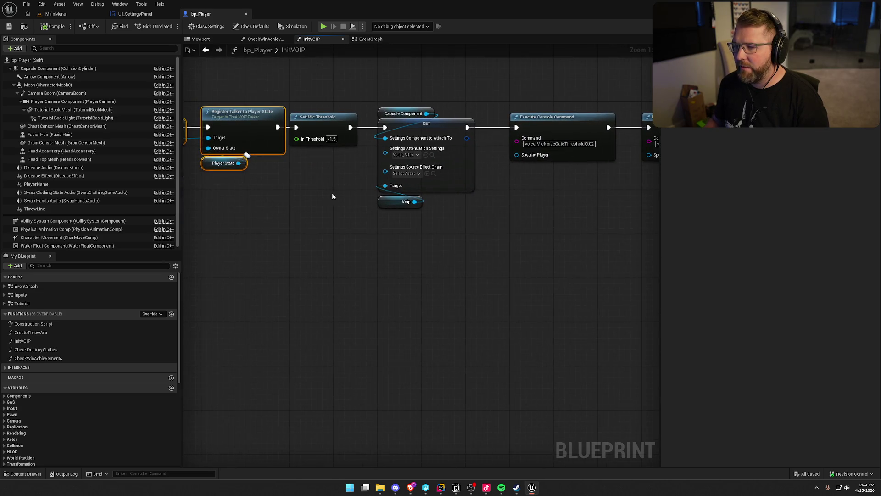
drag(331, 193, 288, 70)
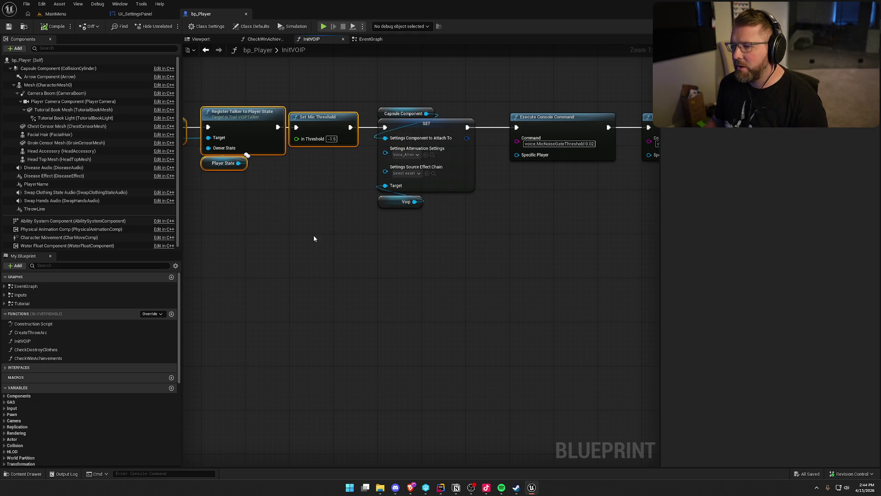
drag(423, 251, 413, 184)
Move the Execute Console Command chain with its Append and Get nodes to the right.
mouse_move(474, 282)
mouse_down()
mouse_move(258, 269)
mouse_move(409, 276)
mouse_move(285, 236)
mouse_up()
mouse_move(271, 89)
mouse_down()
mouse_move(413, 184)
mouse_move(615, 273)
mouse_up()
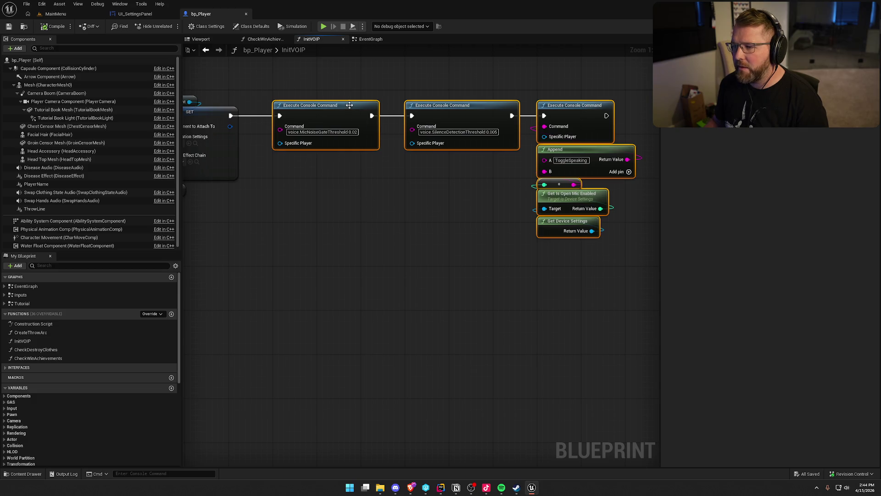
drag(340, 105, 485, 106)
Place a Branch node after SET and wire SET's execution into it.
click(242, 122)
drag(229, 116, 258, 136)
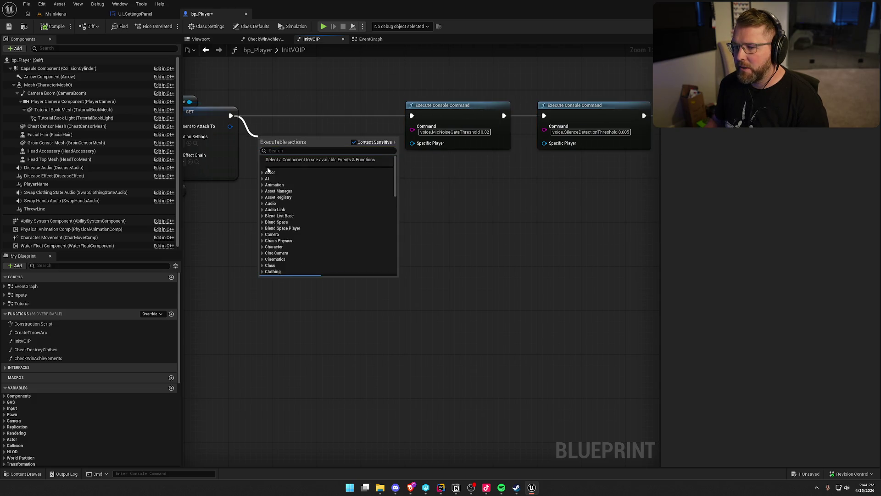
key(Escape)
right_click(278, 128)
key(Escape)
click(294, 88)
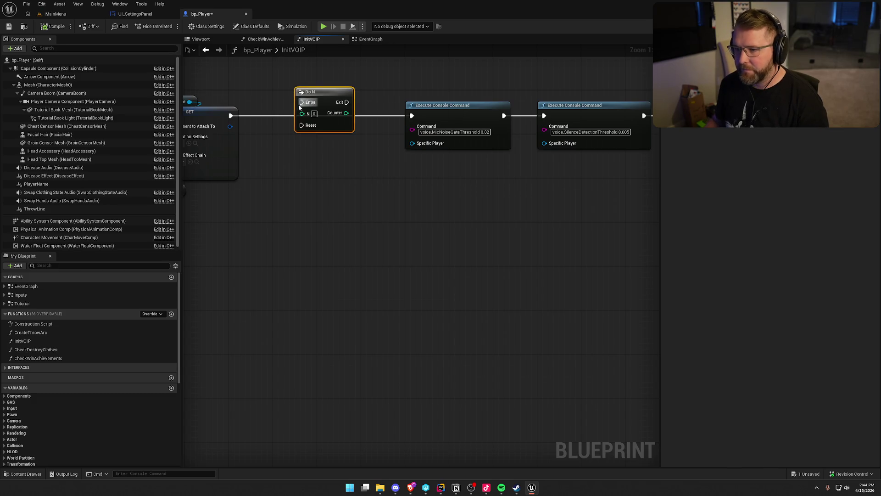
key(Delete)
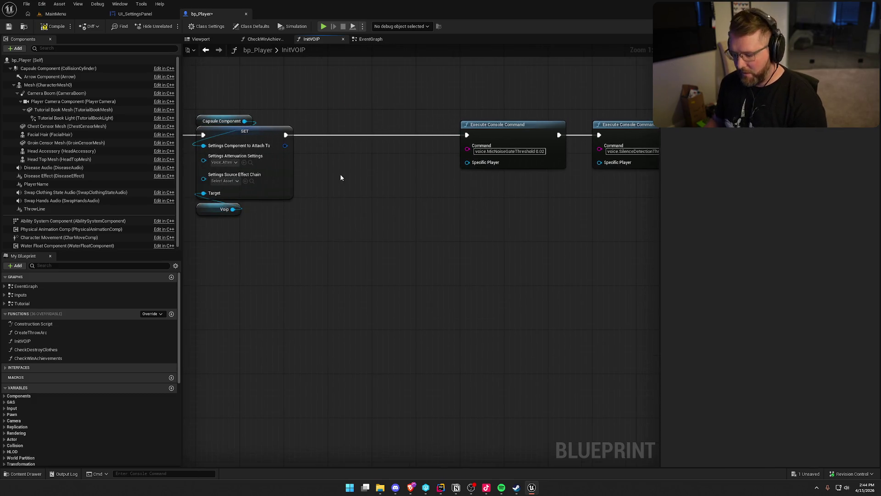
click(347, 148)
mouse_move(353, 162)
mouse_down()
mouse_move(286, 140)
mouse_move(351, 136)
mouse_move(348, 176)
mouse_up()
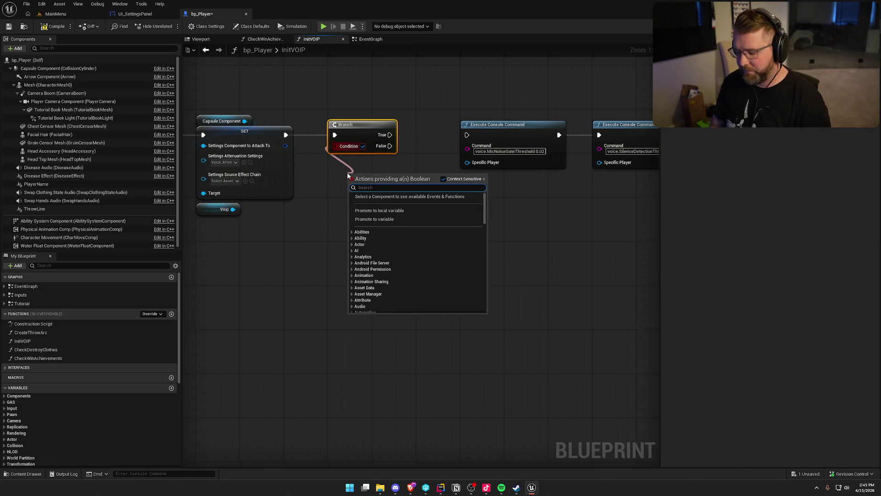
Use Is Locally Controlled as the Branch condition and wire True into the first console command.
text(is local)
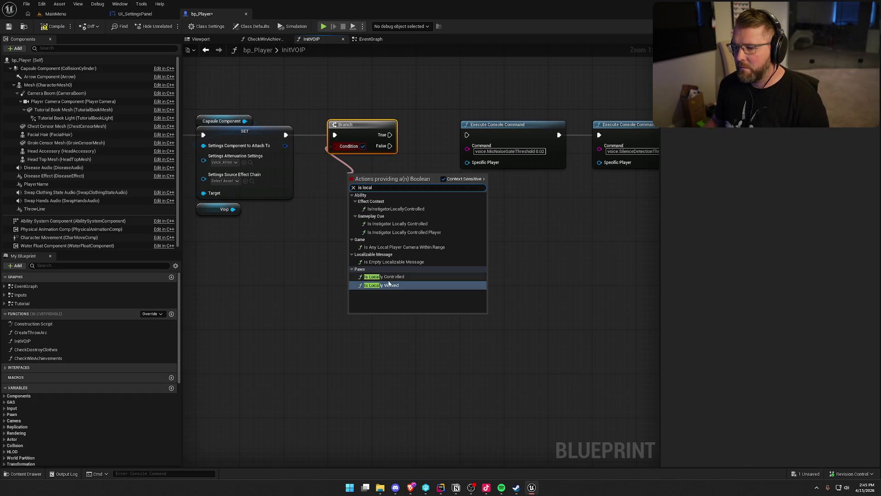
click(384, 276)
drag(339, 173, 347, 163)
drag(383, 134, 467, 135)
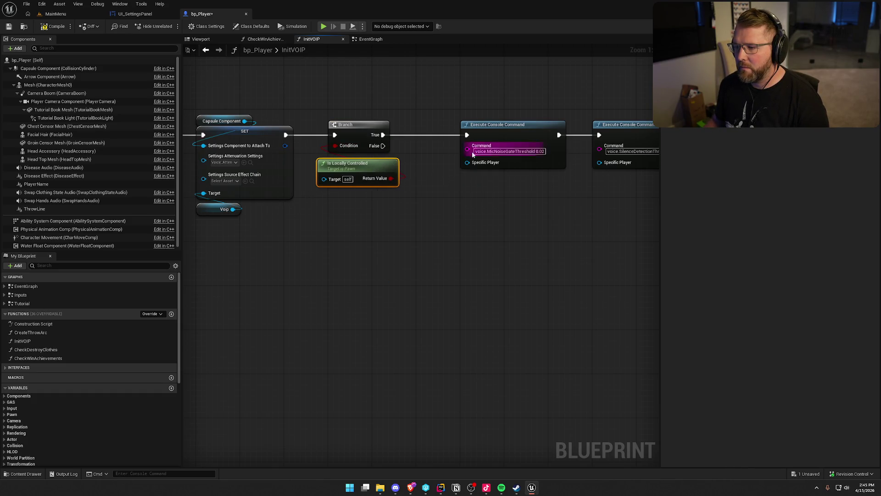
drag(357, 169, 368, 164)
click(443, 213)
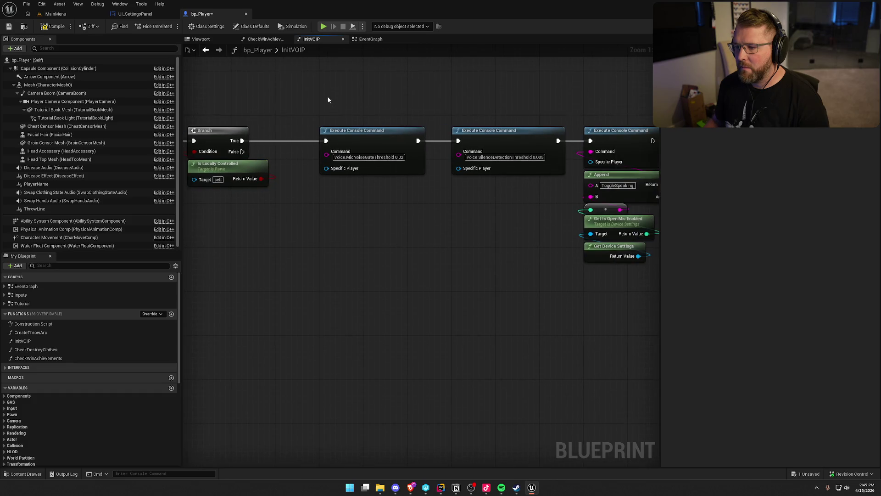
drag(327, 96, 634, 262)
mouse_move(348, 140)
mouse_down()
mouse_move(307, 137)
mouse_move(428, 277)
mouse_move(397, 265)
mouse_up()
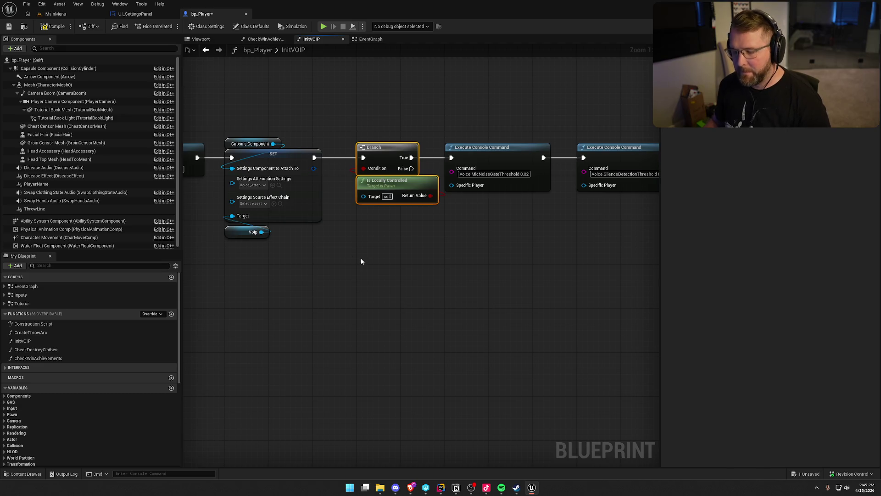
double_click(166, 358)
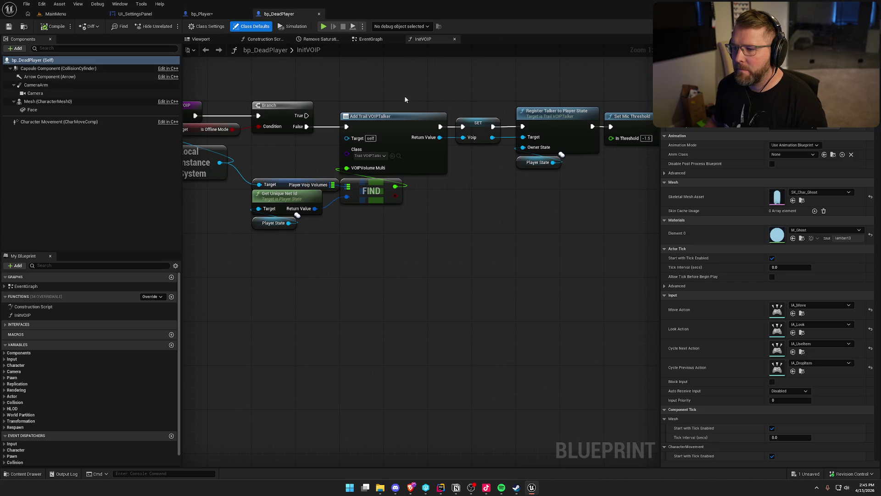
Paste the Branch and Is Locally Controlled check into bp_DeadPlayer's InitVOIP, wire it, and save.
drag(405, 100, 243, 101)
mouse_move(397, 91)
mouse_down()
mouse_move(207, 87)
mouse_move(385, 82)
mouse_move(406, 150)
mouse_move(295, 150)
mouse_move(449, 150)
mouse_move(374, 111)
mouse_up()
click(277, 221)
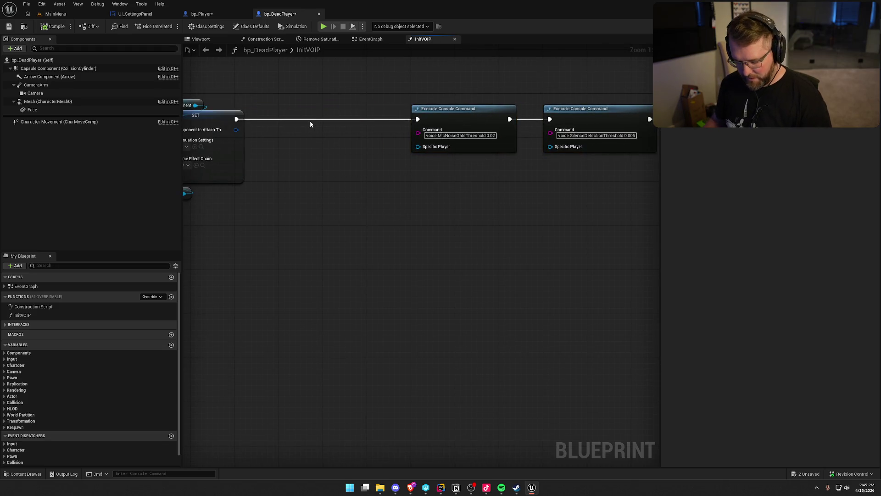
key(ctrl+v)
mouse_move(314, 119)
mouse_down()
mouse_move(236, 119)
mouse_move(417, 118)
mouse_up()
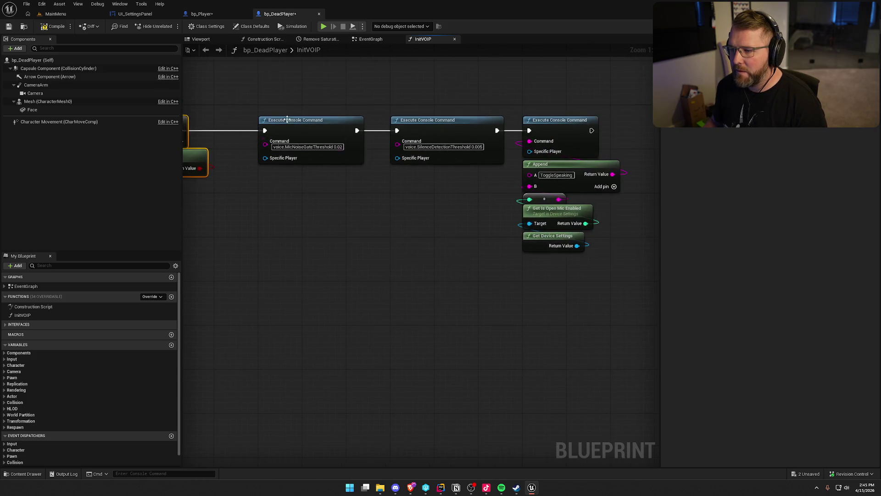
mouse_move(253, 92)
mouse_down()
mouse_move(461, 181)
mouse_move(448, 180)
mouse_up()
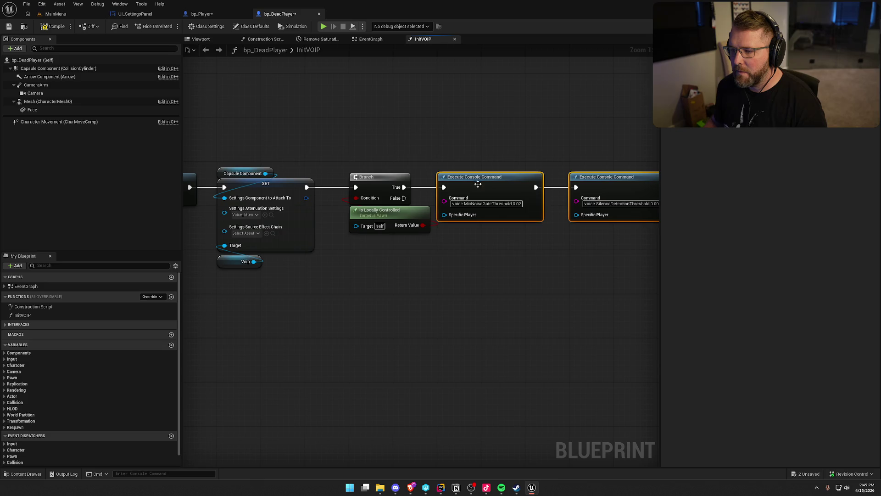
click(377, 143)
key(ctrl+s)
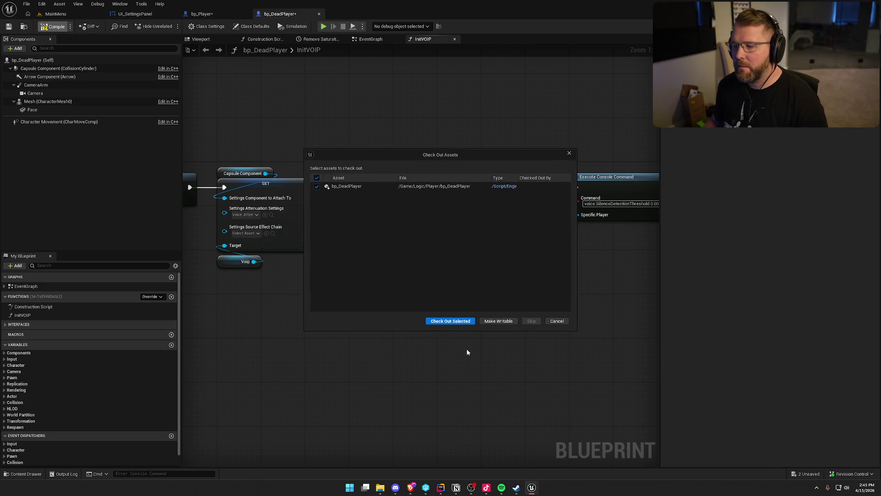
click(450, 320)
Open bp_Spectator and shift its console command nodes to make room.
key(ctrl+space)
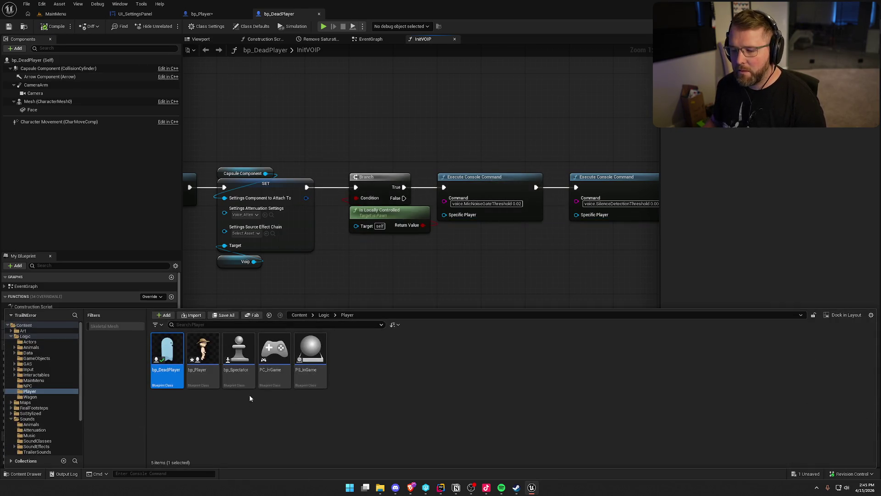
click(236, 351)
double_click(236, 349)
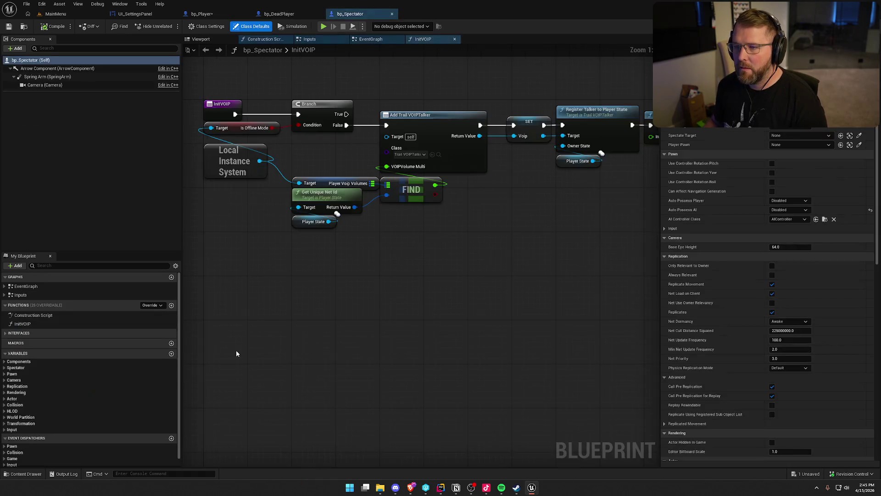
mouse_move(499, 273)
mouse_down()
mouse_move(396, 247)
mouse_move(349, 255)
mouse_move(210, 238)
mouse_up()
drag(269, 90, 569, 257)
drag(395, 118, 526, 120)
drag(267, 166, 384, 168)
Paste the locally-controlled Branch into bp_Spectator, wire SET and True to the console commands, and save.
key(ctrl+v)
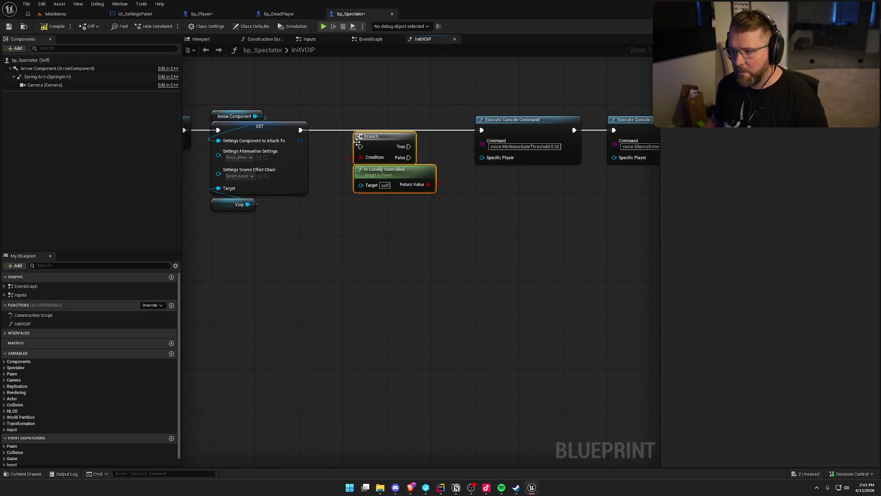
mouse_move(301, 130)
mouse_down()
mouse_move(362, 147)
mouse_move(363, 122)
mouse_move(481, 130)
mouse_up()
mouse_move(469, 208)
mouse_down()
mouse_move(311, 226)
mouse_move(641, 351)
mouse_move(485, 181)
mouse_move(434, 167)
mouse_up()
click(411, 118)
drag(180, 140, 435, 140)
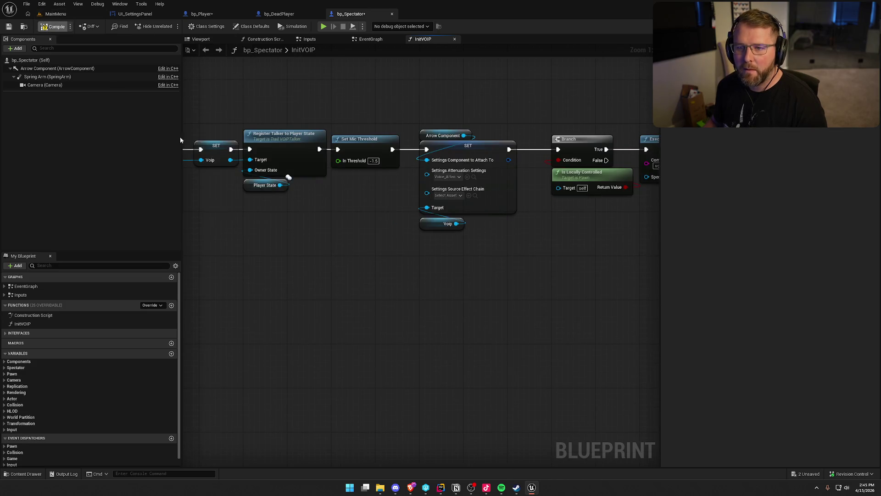
key(ctrl+shift+s)
click(448, 323)
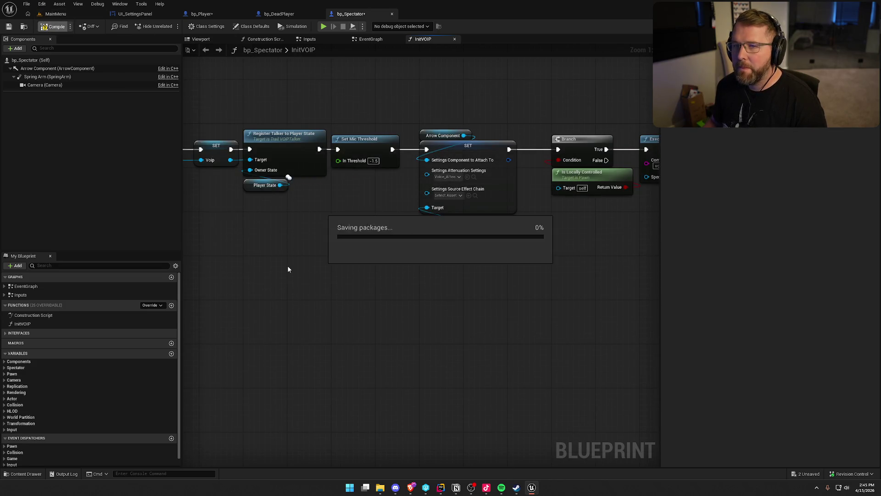
drag(289, 269, 439, 297)
click(202, 13)
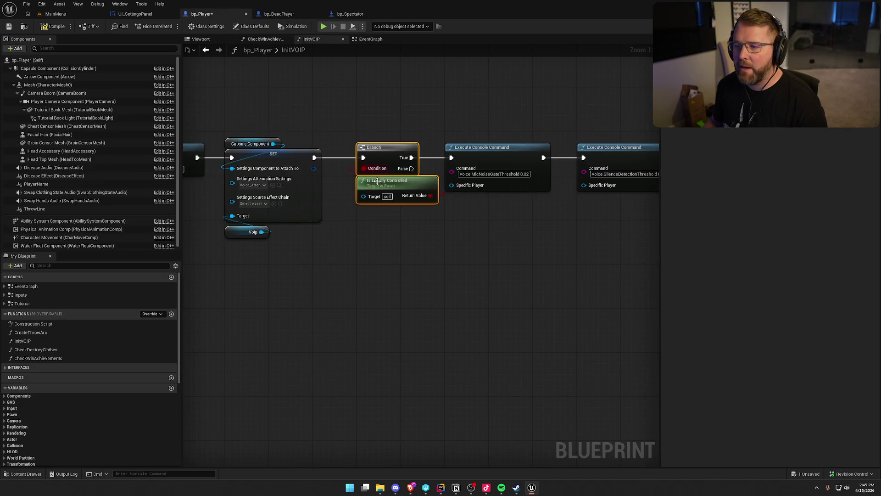
Connect FIND's value output to Add Trail VOIPTalker's VOIPVolume Multi input.
drag(366, 264, 541, 248)
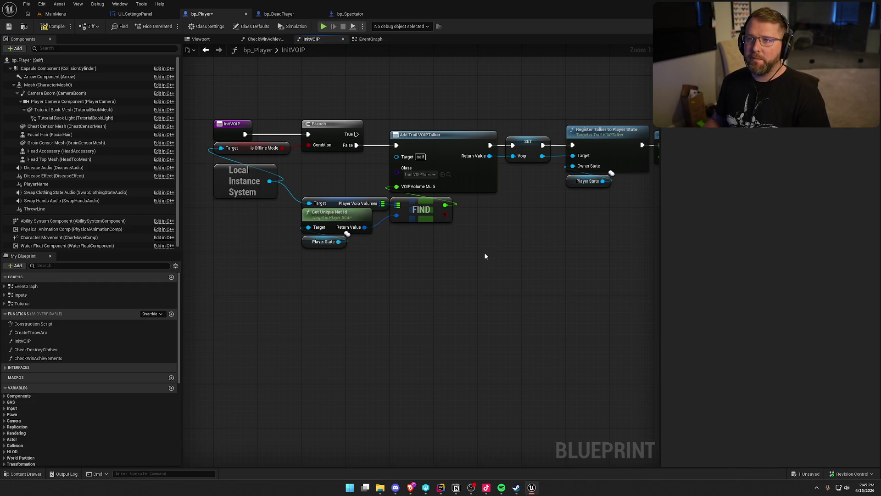
mouse_move(479, 253)
mouse_down()
mouse_move(473, 283)
mouse_move(445, 257)
mouse_up()
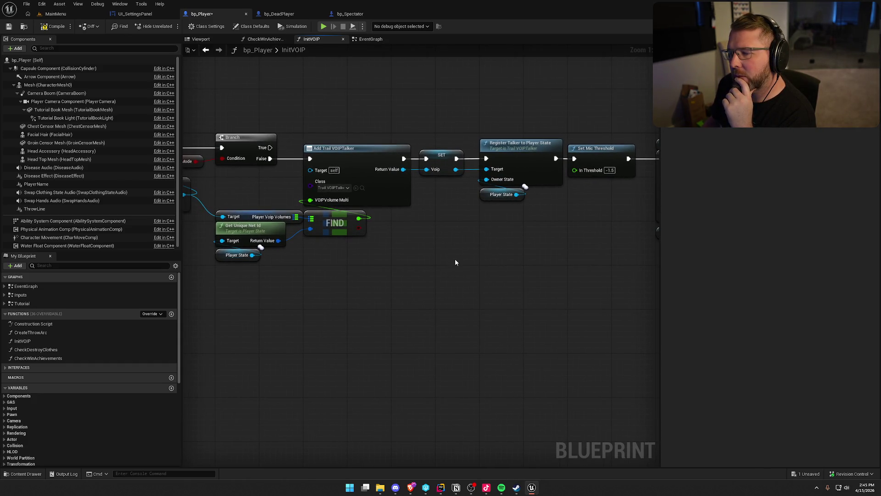
drag(212, 209, 372, 264)
drag(316, 309, 387, 293)
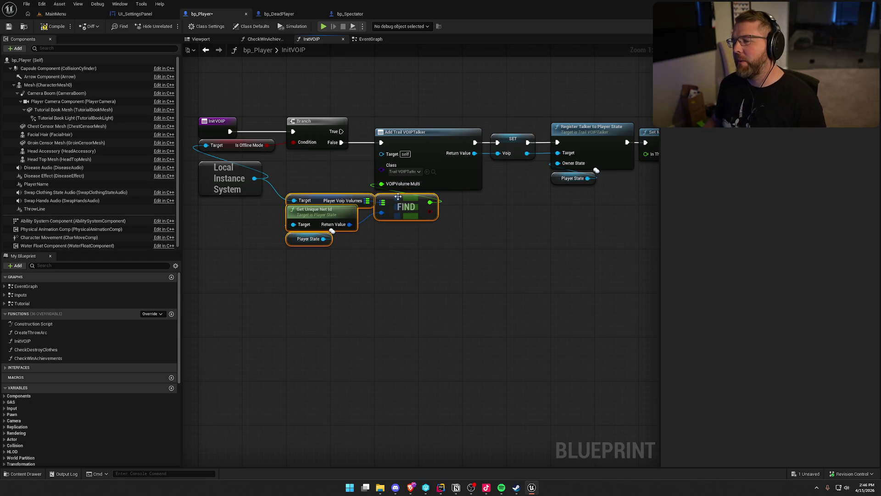
drag(376, 185, 377, 185)
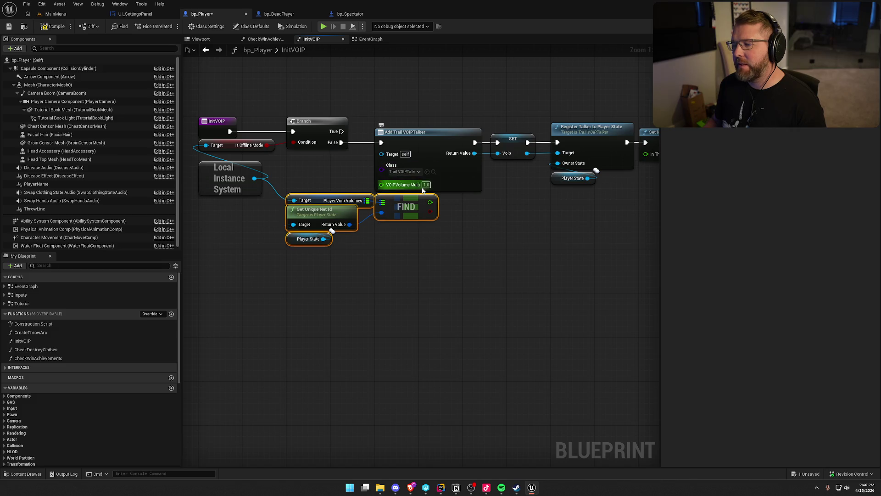
click(449, 295)
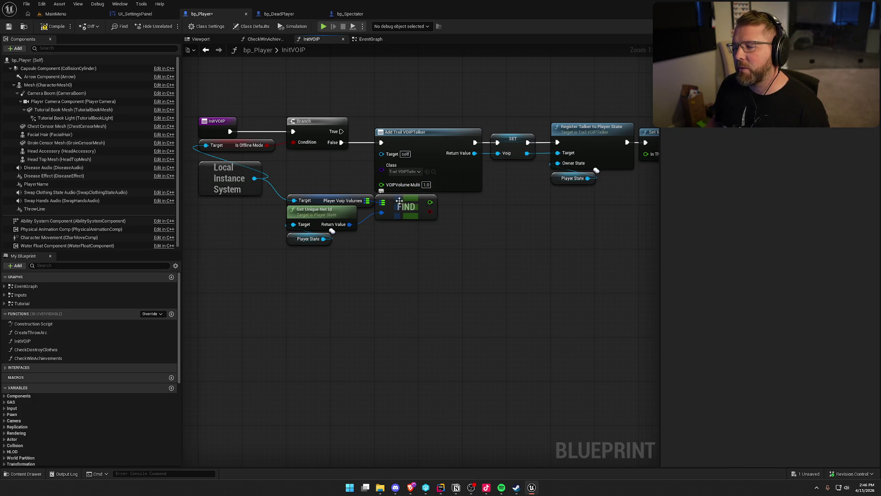
mouse_move(428, 205)
mouse_down()
mouse_move(459, 216)
mouse_move(382, 184)
mouse_up()
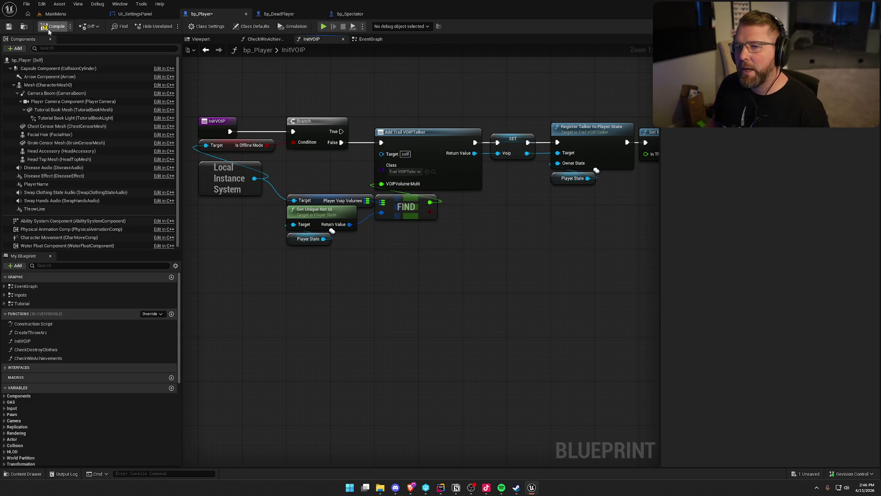
Save bp_Player, confirming the check-out.
key(ctrl+s)
click(451, 321)
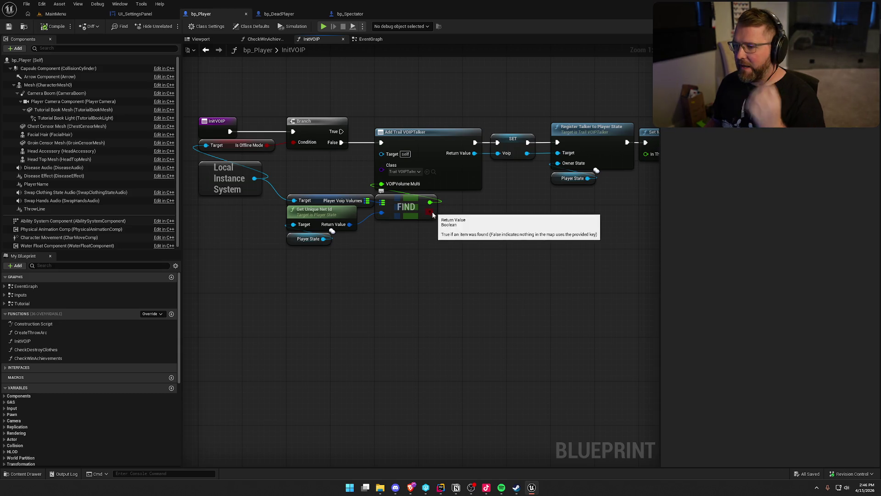
drag(402, 249, 422, 228)
mouse_move(418, 265)
mouse_down()
mouse_move(312, 181)
mouse_move(250, 190)
mouse_up()
Feed VOIPVolume Multi from a Select node: FIND's bool as index, found value as True, 1.0 as False.
click(339, 236)
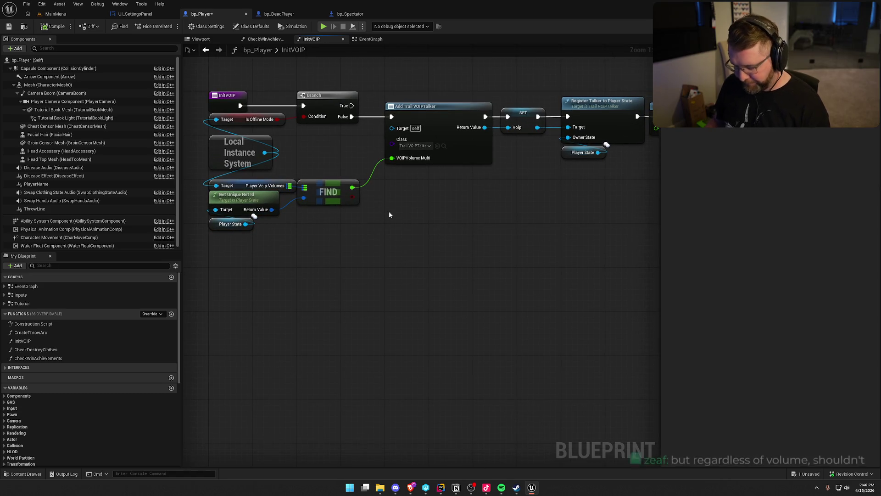
drag(392, 158, 408, 188)
text(selec)
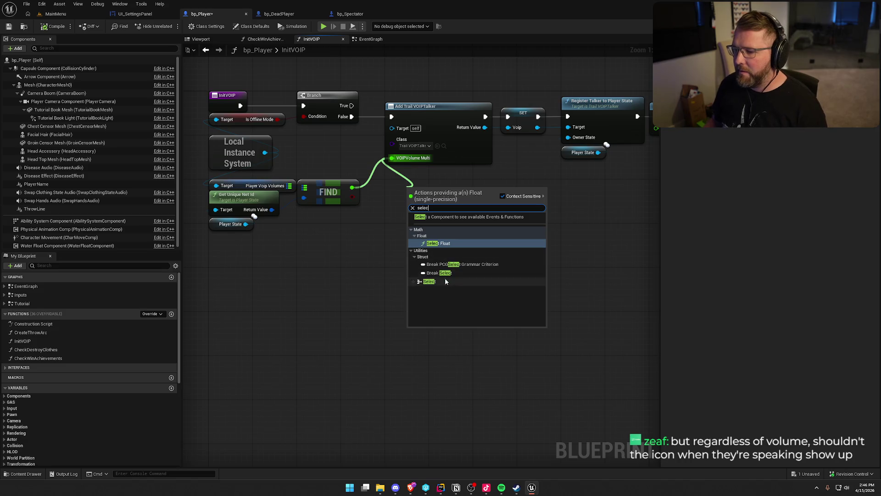
click(429, 282)
mouse_move(408, 223)
mouse_down()
mouse_move(393, 230)
mouse_move(353, 201)
mouse_up()
click(420, 181)
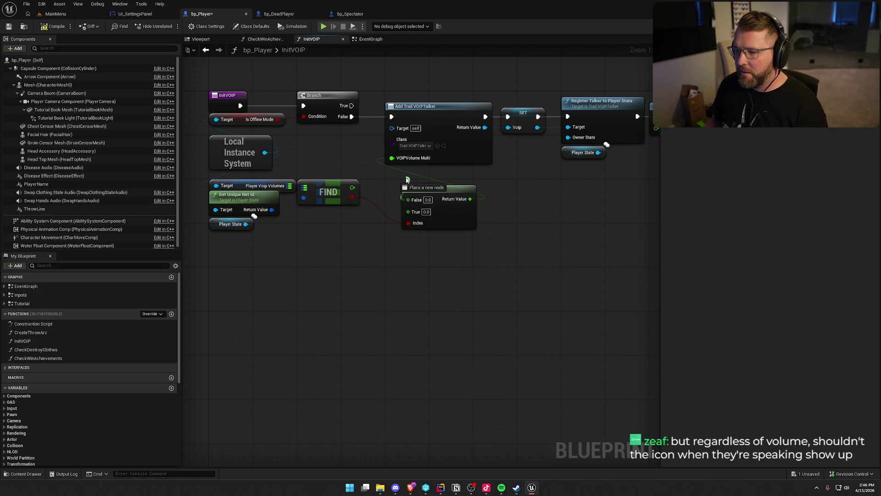
drag(426, 192, 412, 176)
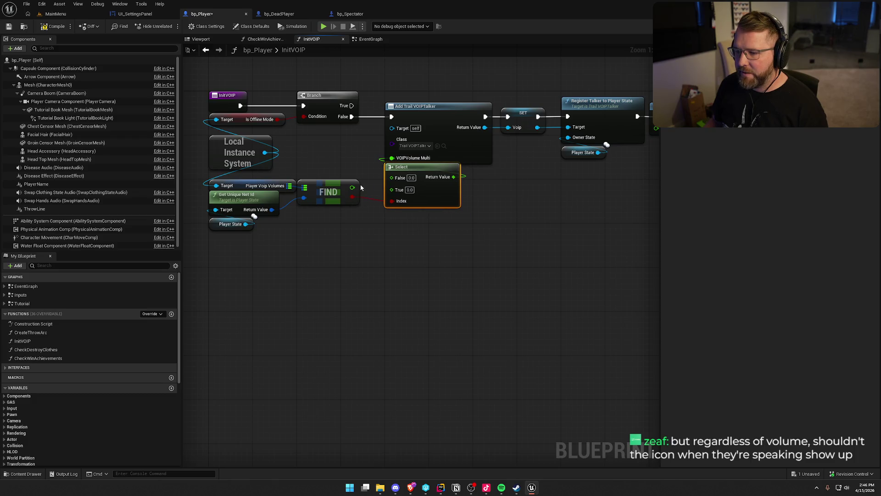
mouse_move(352, 187)
mouse_down()
mouse_move(399, 195)
mouse_move(393, 189)
mouse_up()
text(1)
click(465, 324)
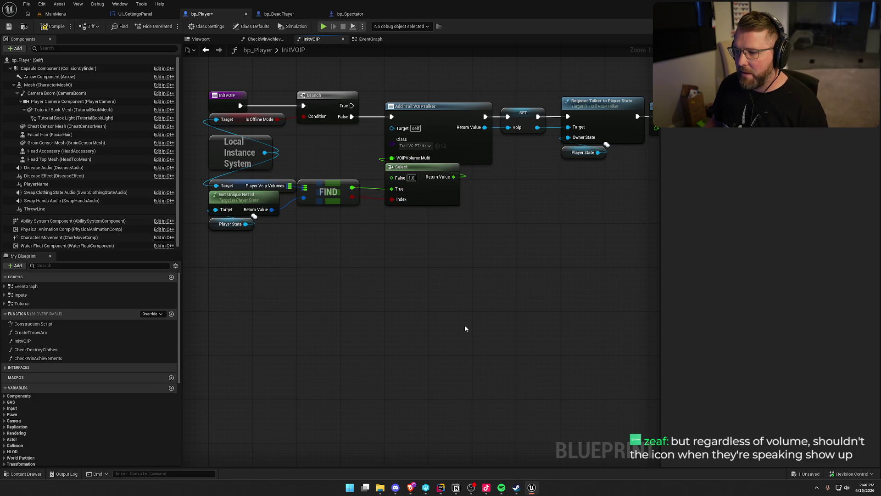
drag(465, 324, 478, 306)
Compile bp_Player and view the character in its Viewport.
click(54, 26)
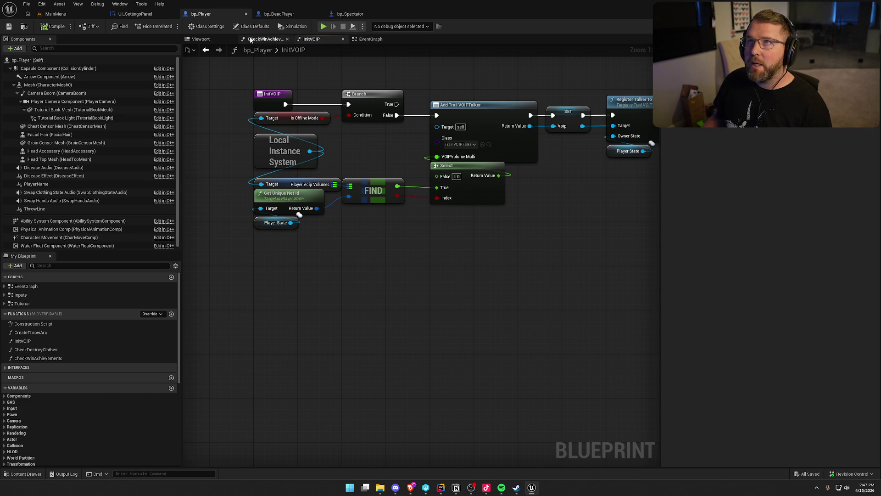
click(252, 39)
click(200, 39)
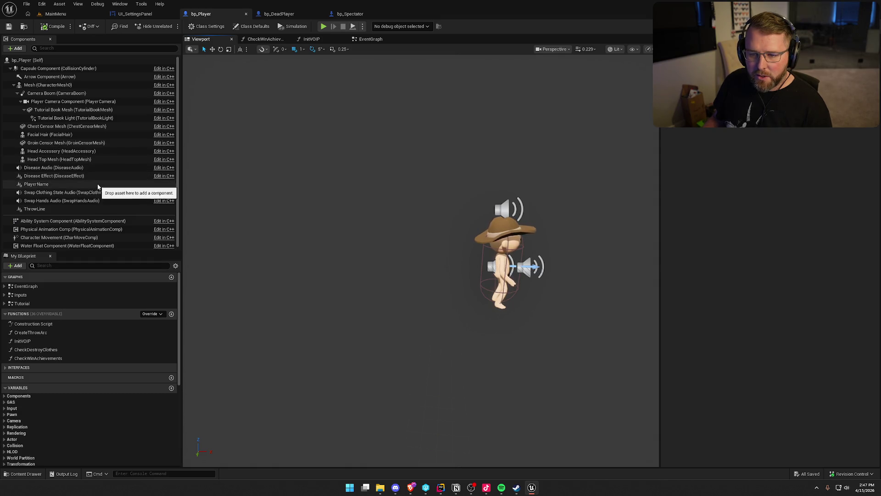
Find all references to UI_PlayerNameTag's IsPlayerTalking event and jump to its call in bp_Player's EventGraph.
click(98, 184)
scroll(745, 308, down, 5)
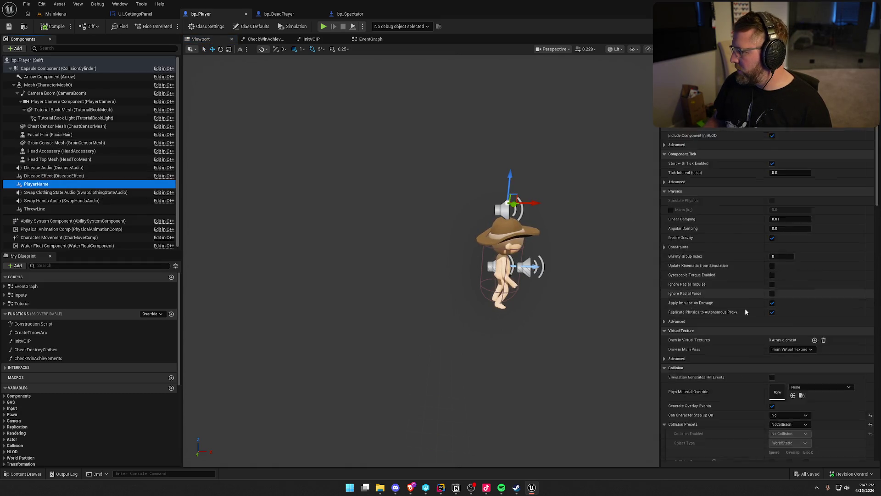
click(745, 302)
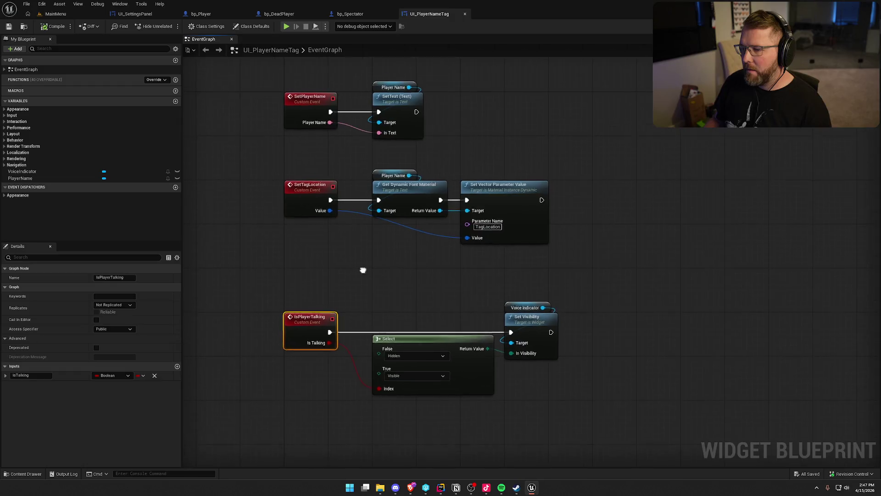
right_click(317, 324)
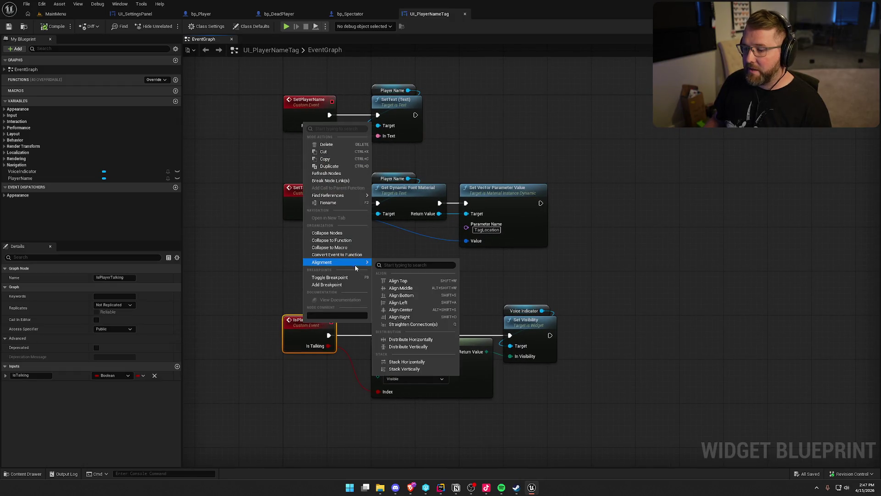
mouse_move(349, 195)
click(404, 214)
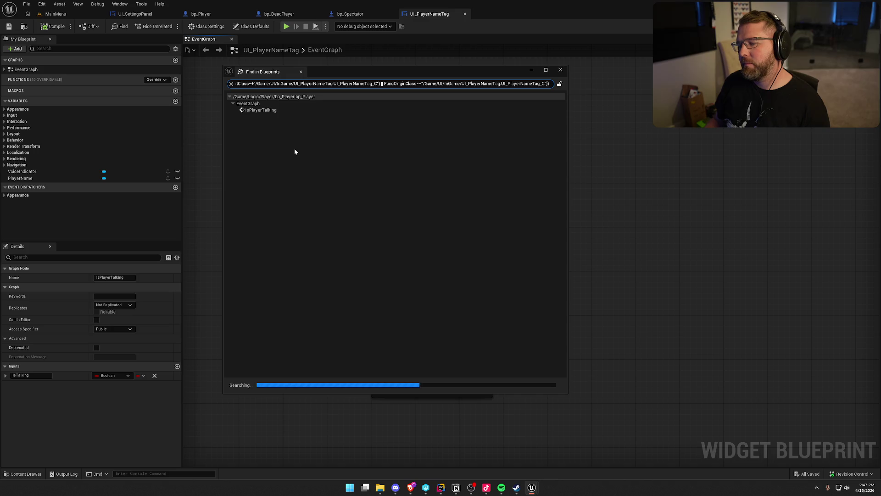
double_click(261, 110)
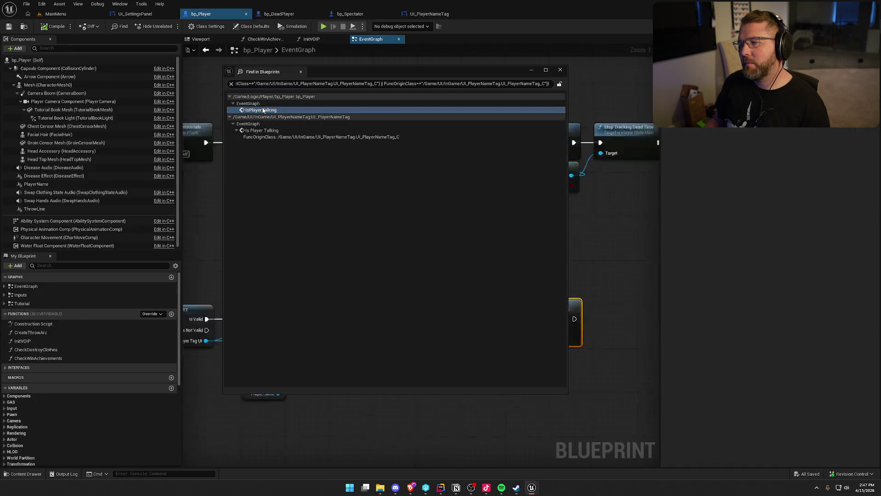
click(560, 70)
scroll(636, 264, up, 3)
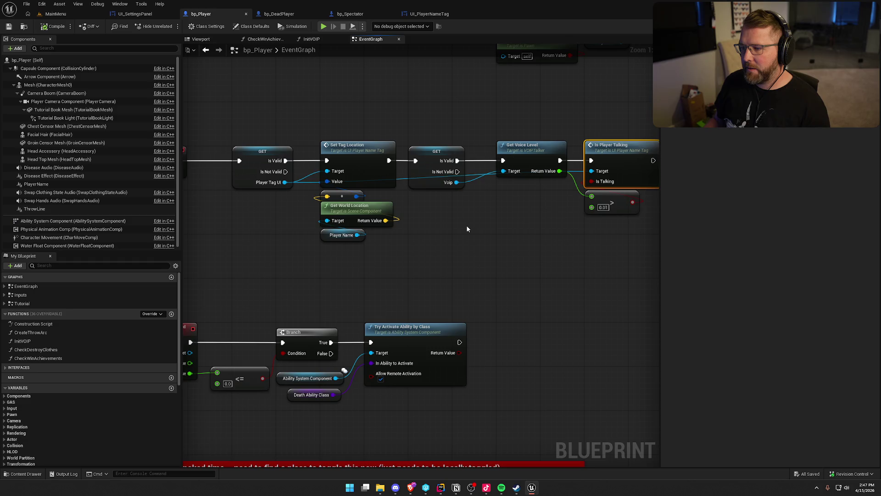
drag(466, 224, 374, 219)
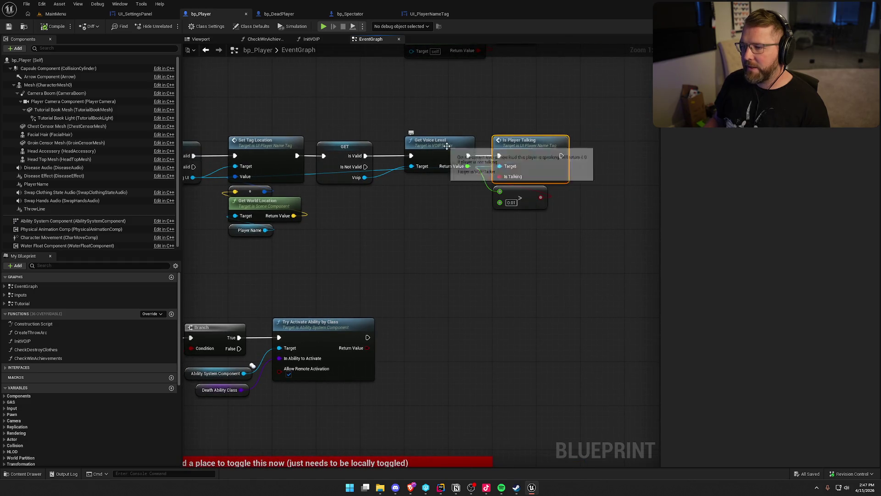
mouse_move(405, 189)
mouse_down()
mouse_move(387, 232)
mouse_move(394, 239)
mouse_up()
click(387, 232)
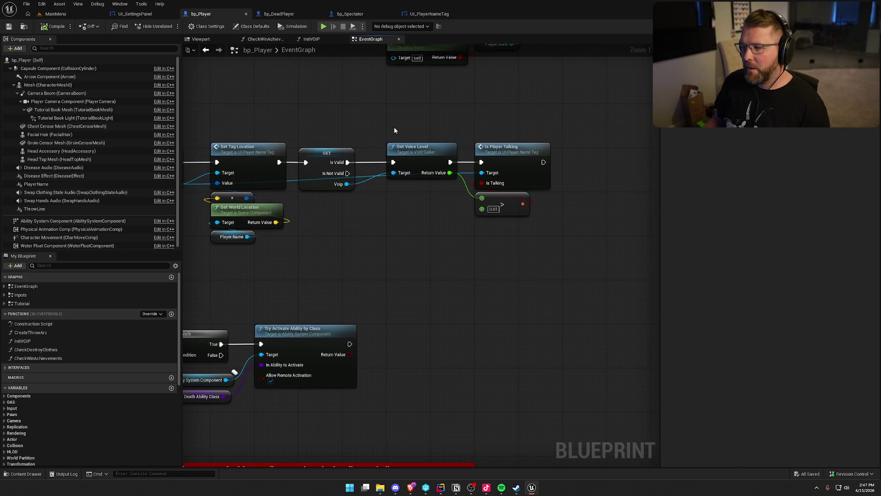
drag(394, 130, 449, 205)
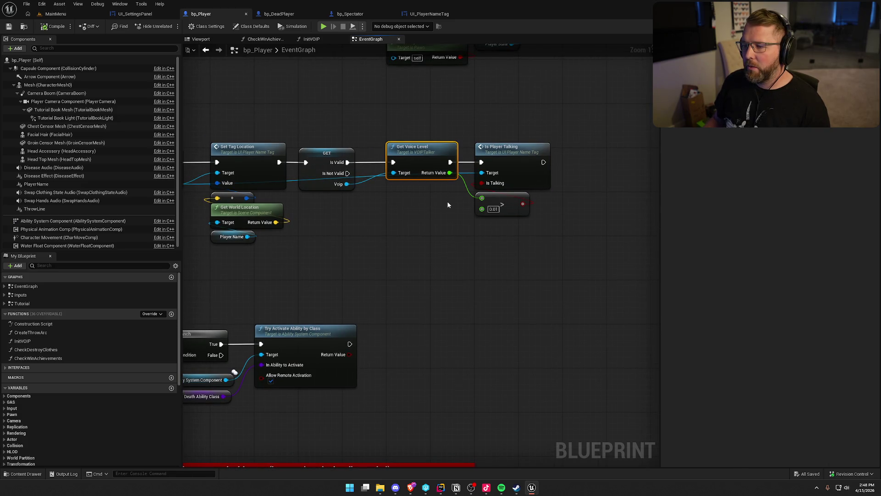
click(447, 202)
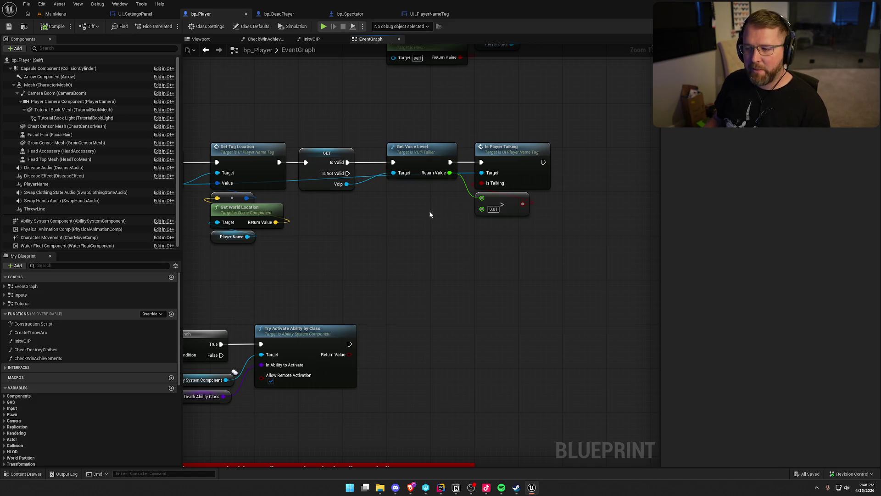
drag(429, 213, 439, 288)
click(306, 40)
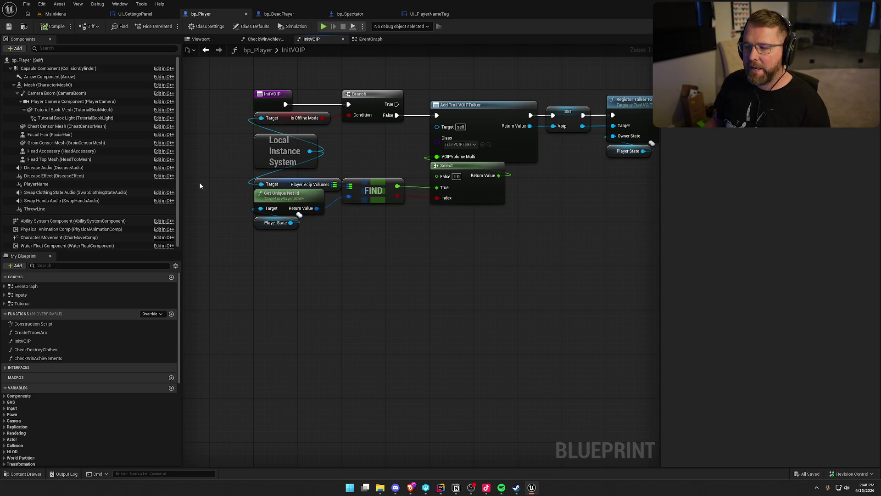
drag(242, 175, 414, 250)
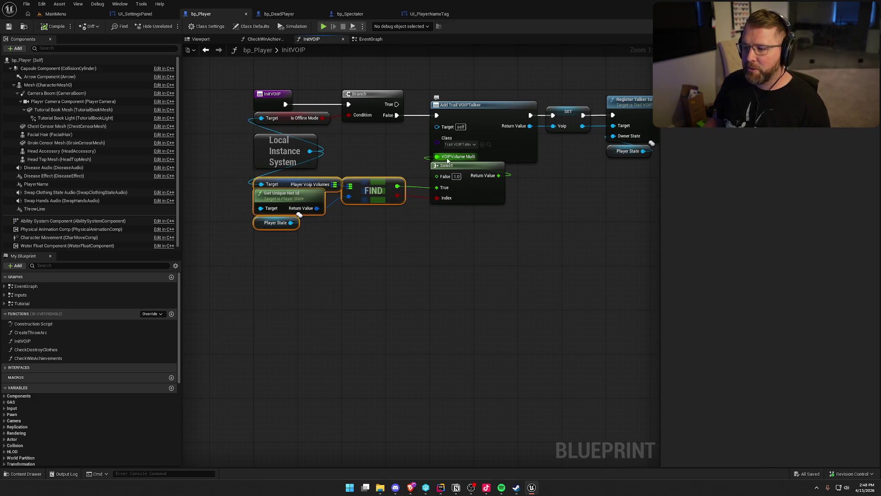
click(367, 39)
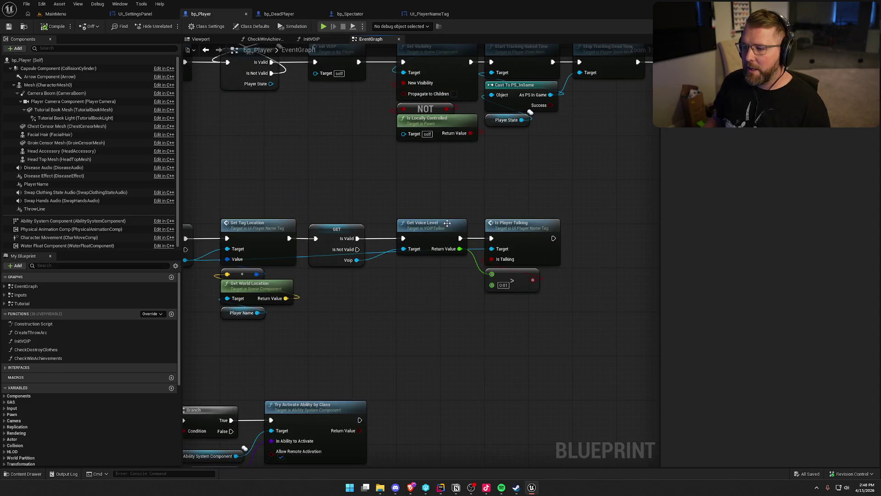
drag(370, 133, 371, 235)
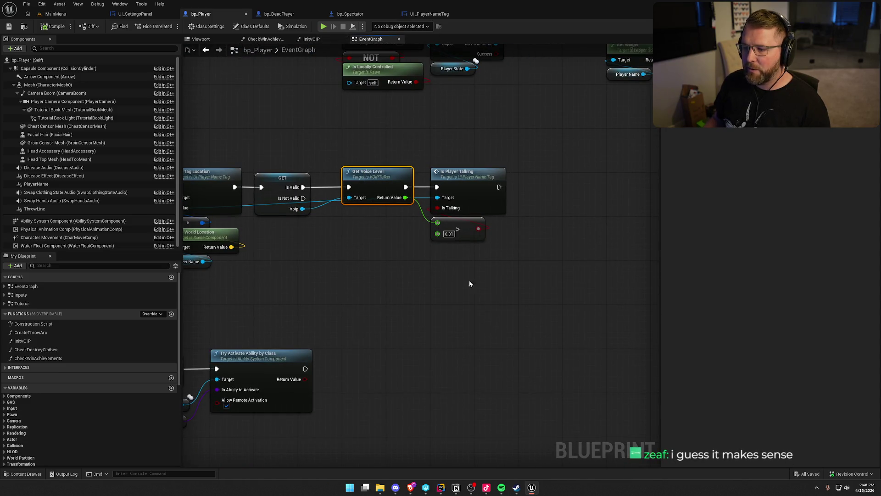
drag(573, 281, 452, 153)
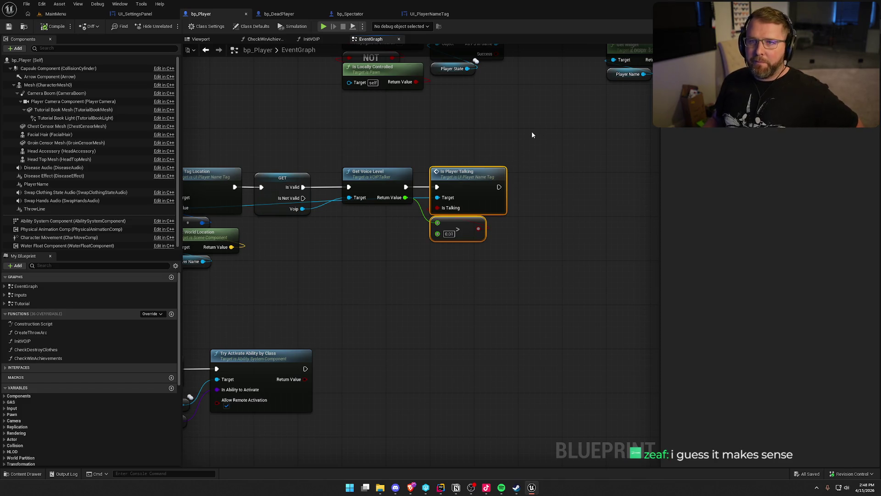
click(521, 132)
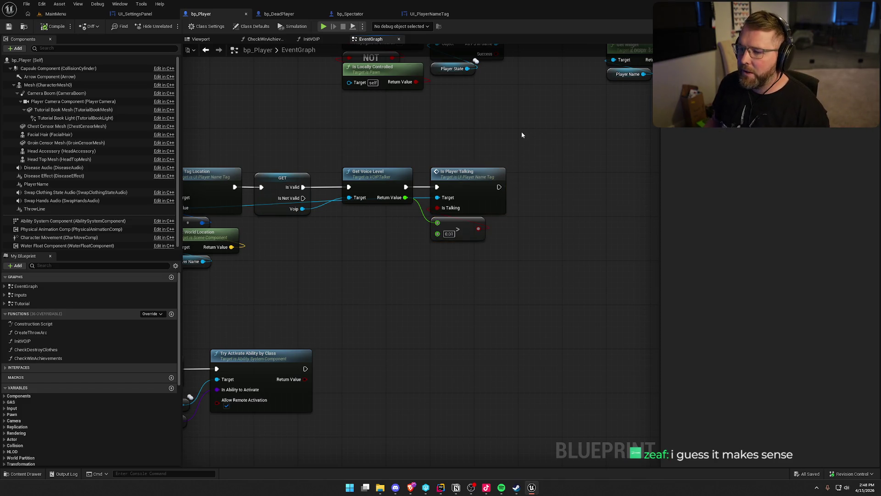
drag(522, 132, 504, 119)
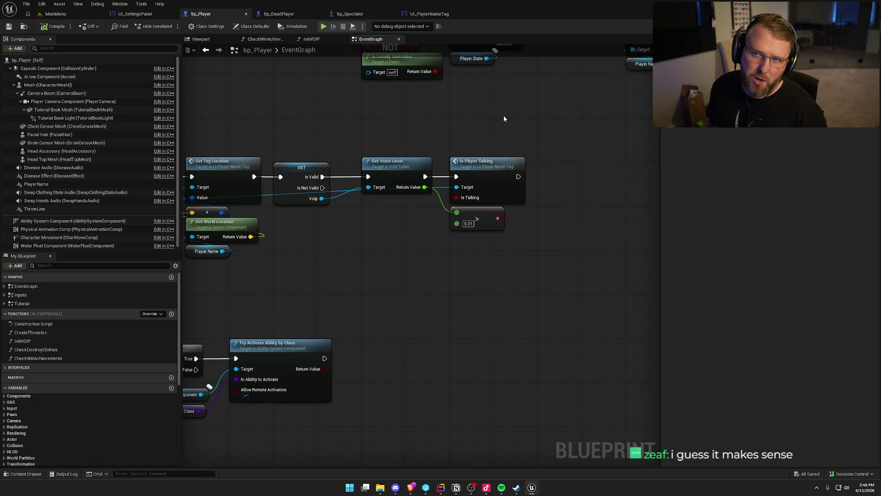
drag(287, 115, 324, 130)
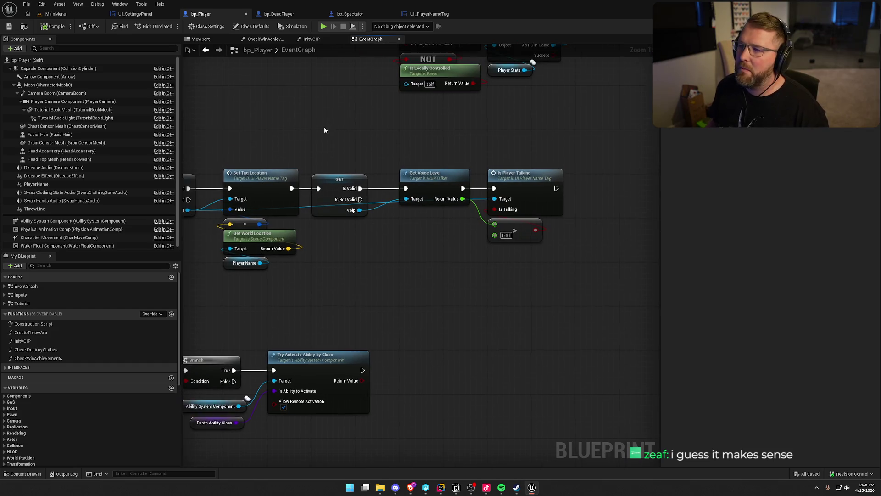
click(319, 39)
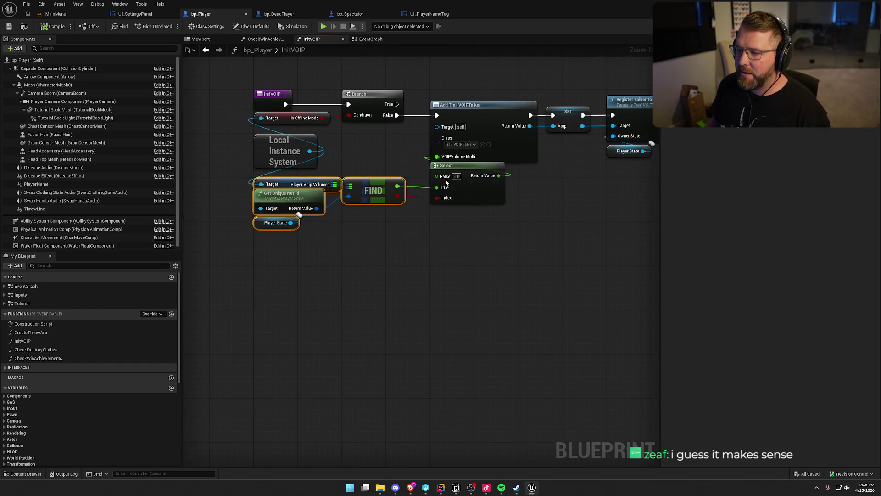
Paste bp_Player's Select node into bp_DeadPlayer, wiring FIND to Index and output to VOIPVolume Multi.
click(496, 277)
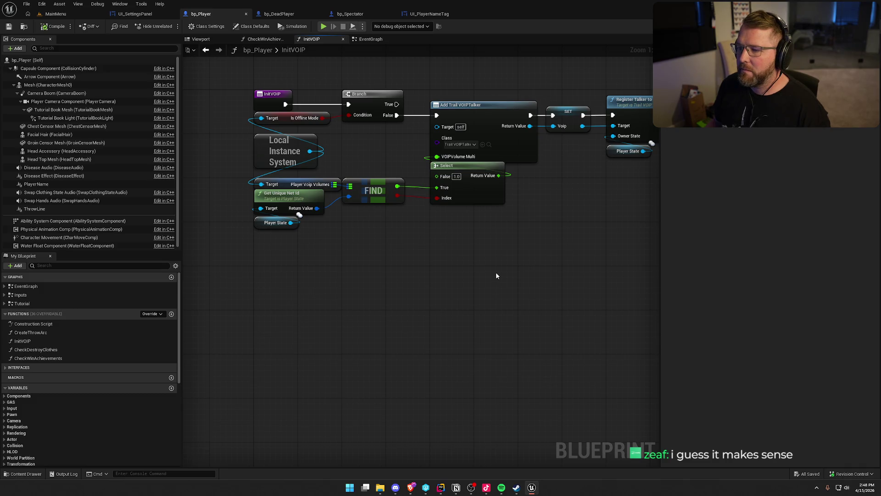
drag(508, 264, 426, 195)
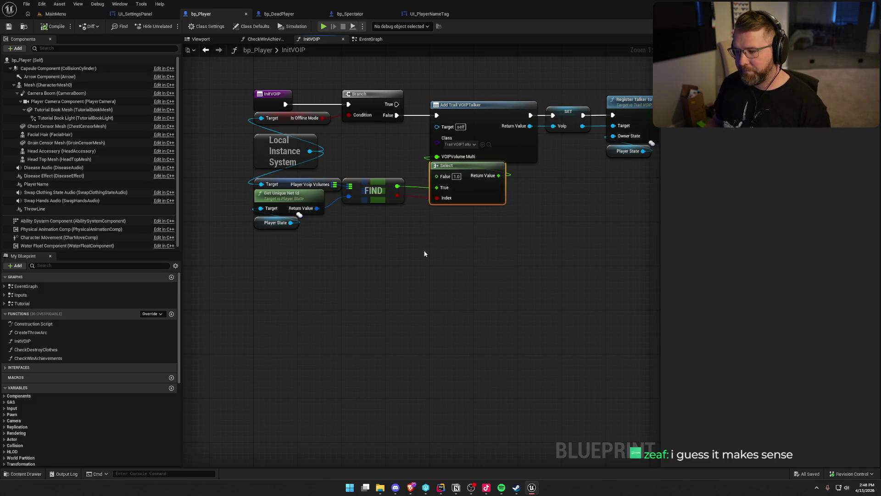
click(279, 13)
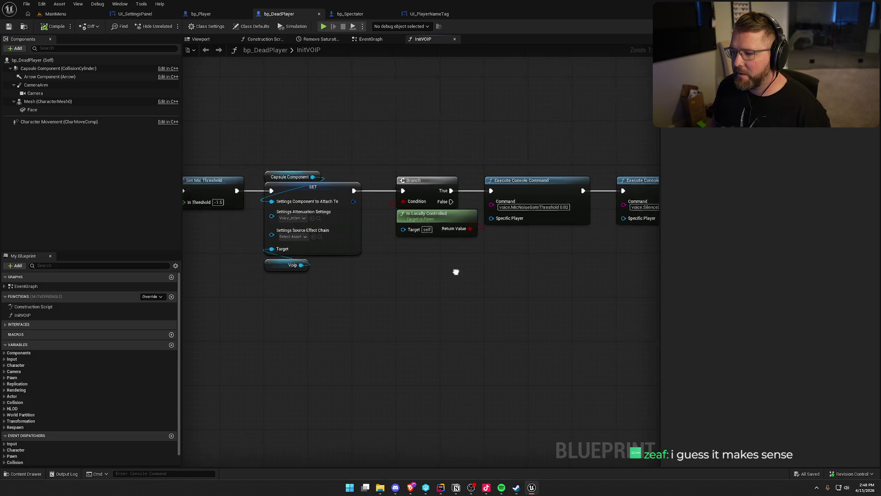
key(ctrl+v)
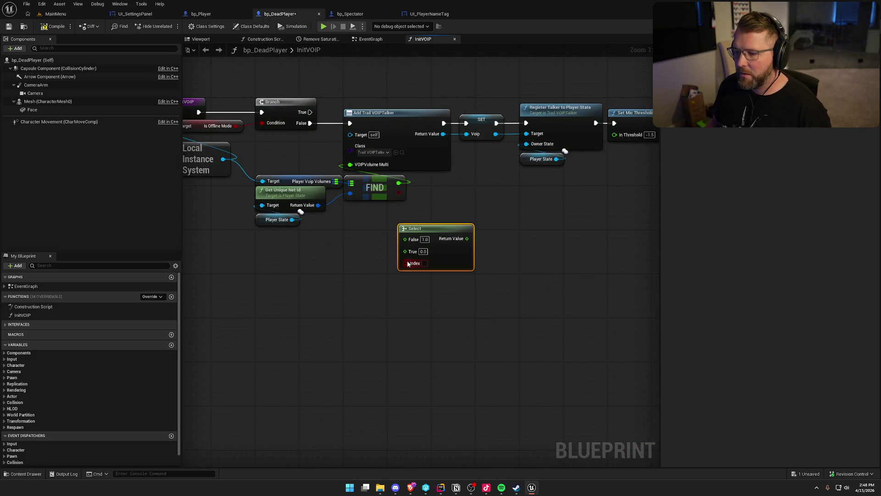
drag(407, 264, 401, 184)
mouse_move(468, 238)
mouse_down()
mouse_move(472, 245)
mouse_move(351, 165)
mouse_up()
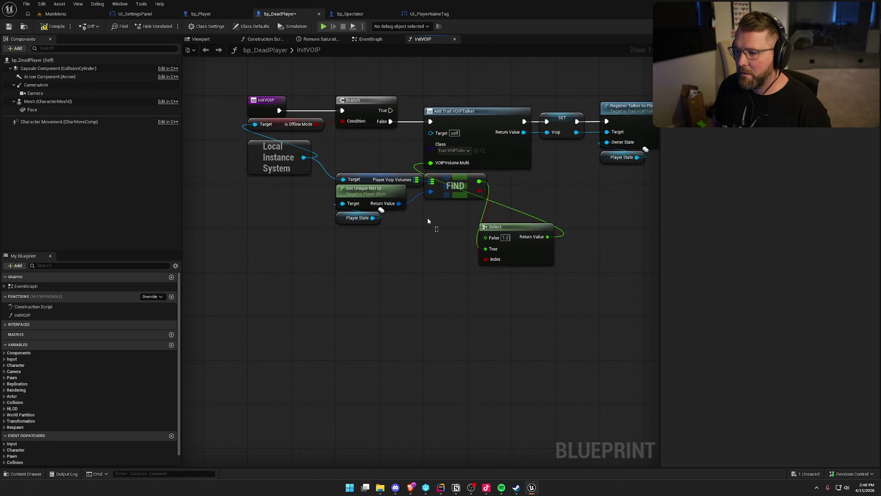
Shift the lookup nodes left and place the Select node beside VOIPVolume Multi.
mouse_move(428, 221)
mouse_down()
mouse_move(368, 181)
mouse_move(280, 181)
mouse_up()
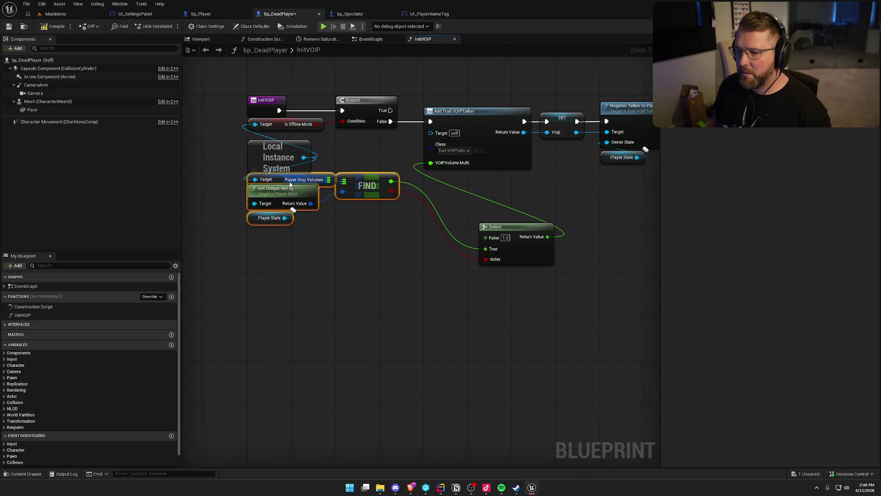
drag(554, 320, 488, 224)
drag(524, 234, 470, 174)
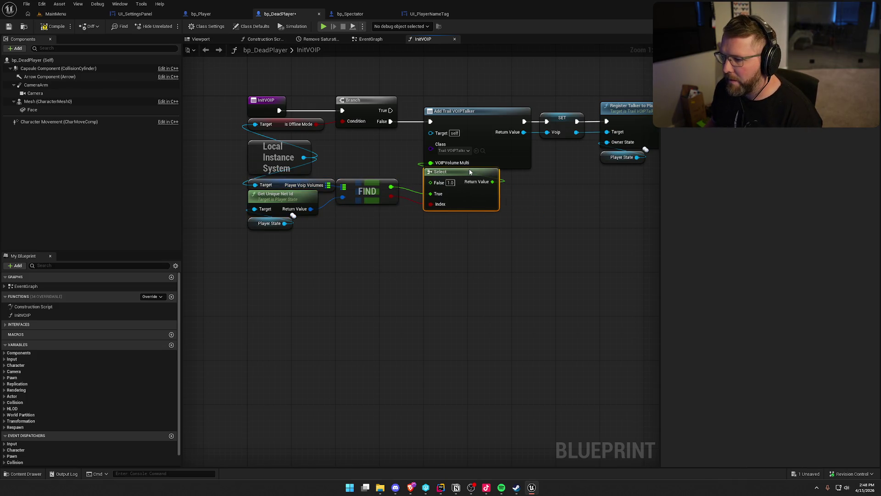
click(494, 308)
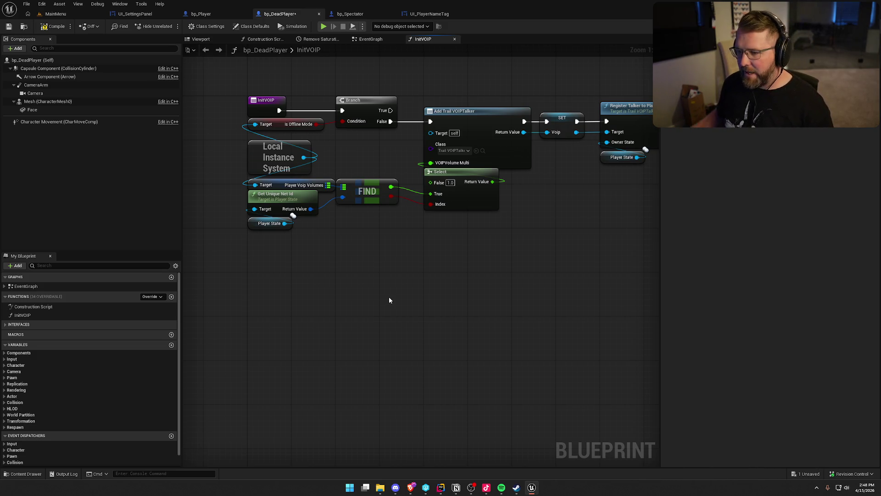
In bp_Spectator's InitVOIP, paste a Select node fed by FIND and driving VOIPVolume Multi.
click(342, 14)
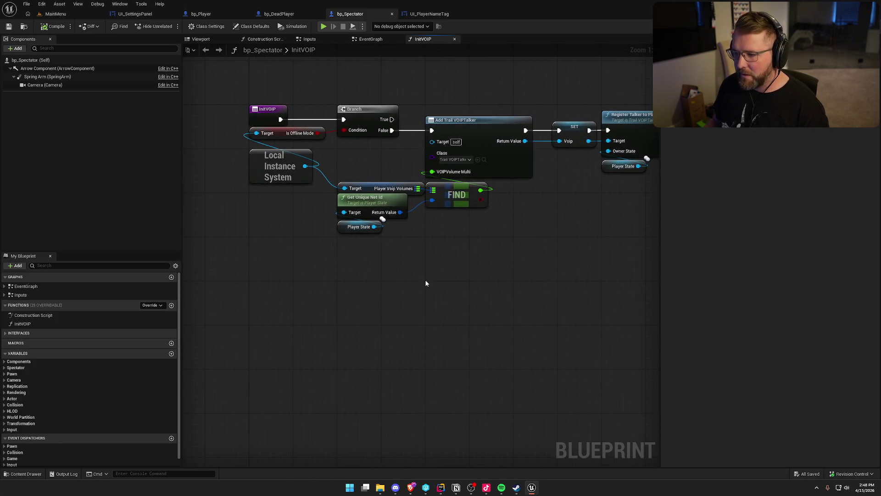
drag(418, 223, 332, 181)
drag(459, 197, 371, 203)
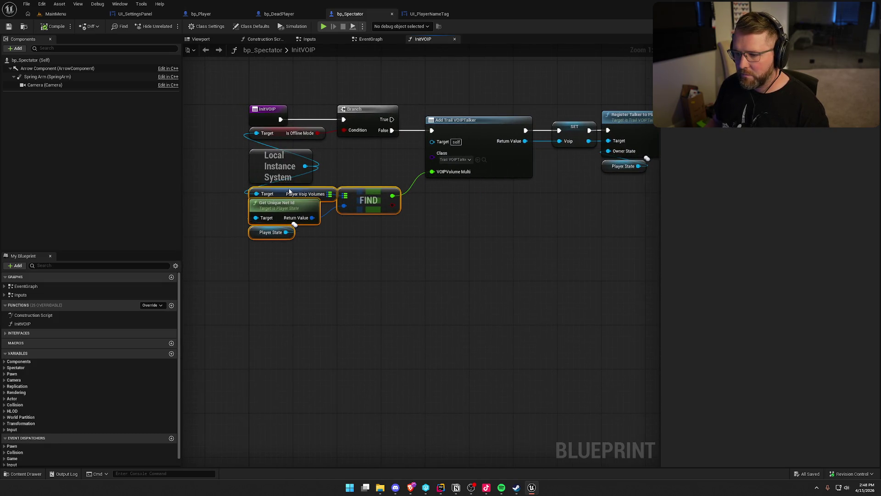
click(428, 200)
key(ctrl+v)
mouse_move(432, 232)
mouse_down()
mouse_move(388, 205)
mouse_move(445, 232)
mouse_up()
click(391, 196)
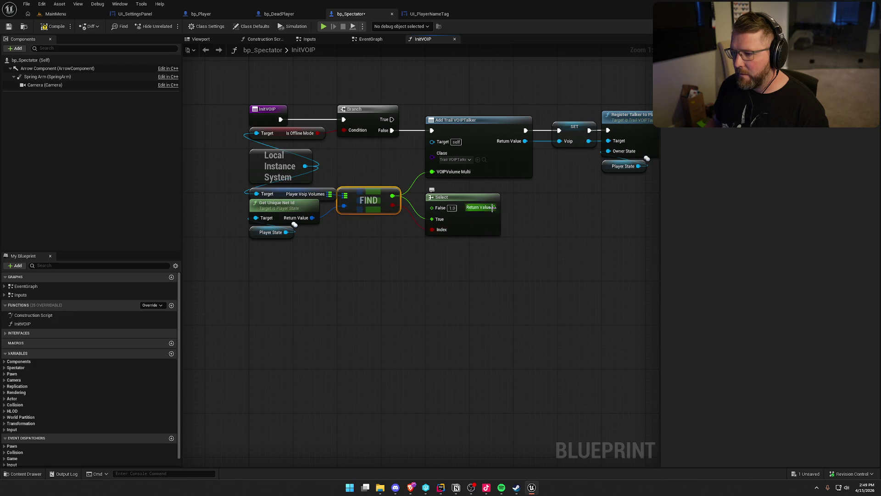
drag(494, 207, 434, 169)
drag(455, 199, 455, 183)
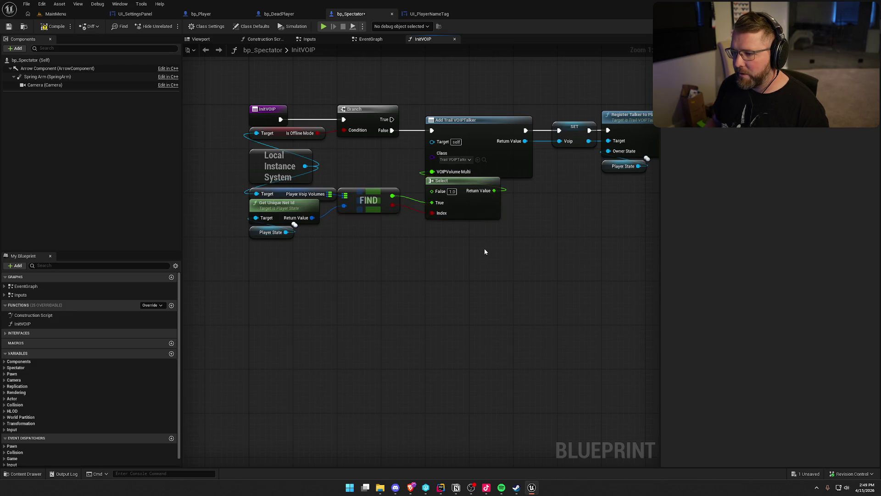
Save bp_Spectator, close the UI_PlayerNameTag editor, and return to bp_DeadPlayer.
click(54, 26)
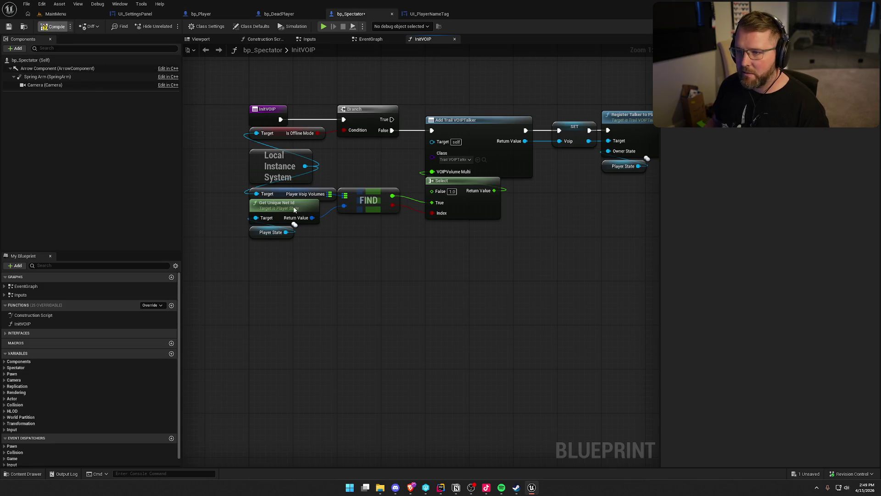
middle_click(419, 13)
click(135, 13)
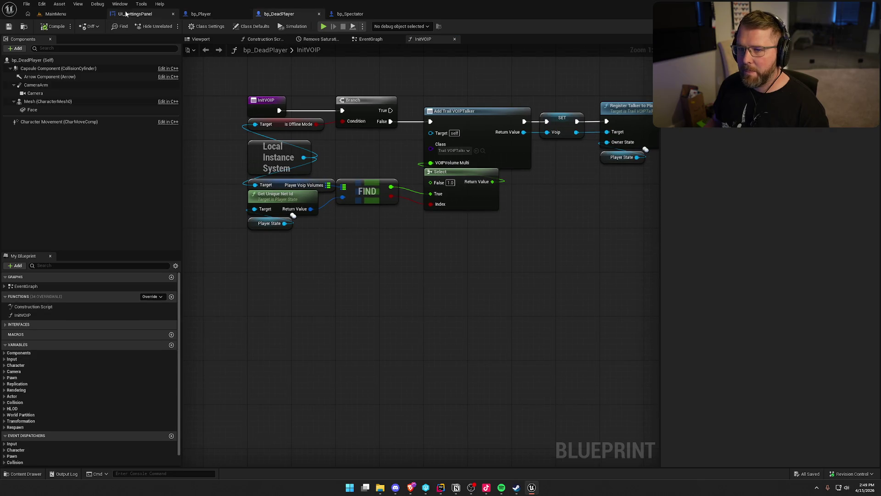
Package the project for Windows from the MainMenu level, confirming the output folder.
click(62, 17)
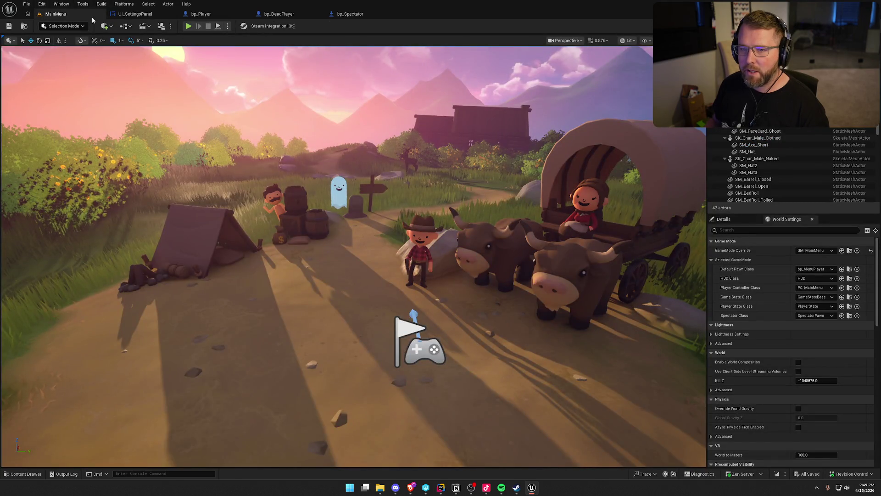
click(122, 4)
mouse_move(152, 69)
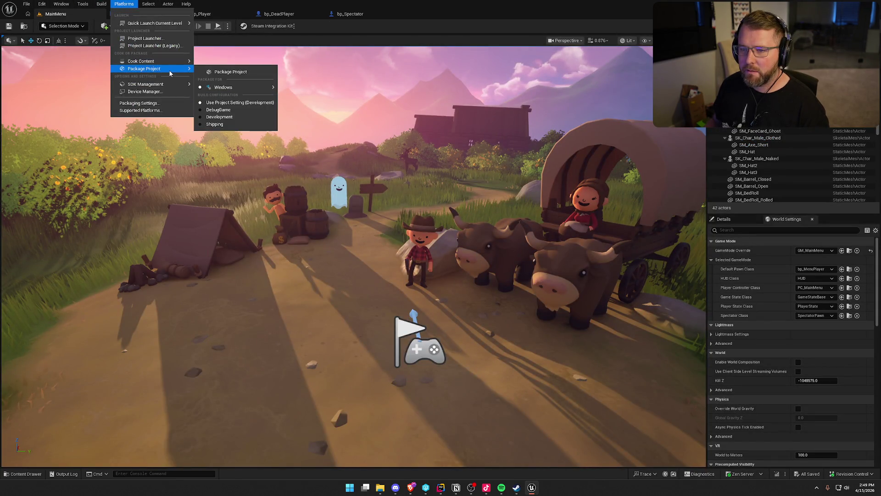
click(228, 72)
click(638, 303)
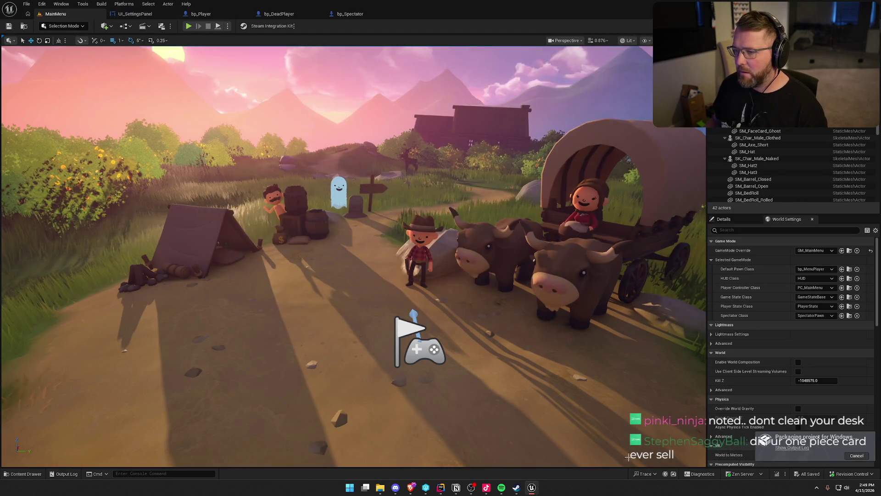
Show and clear the output log for the build, then bring up the Notion to-do page.
click(792, 452)
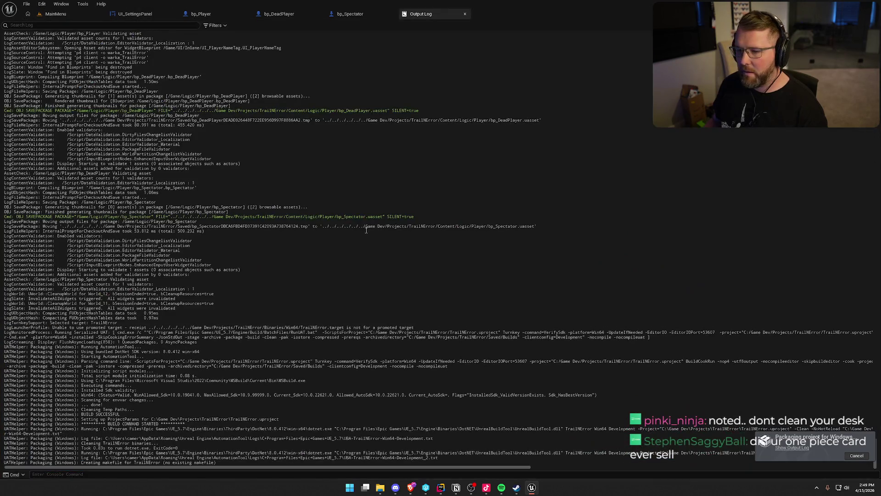
right_click(322, 162)
click(368, 191)
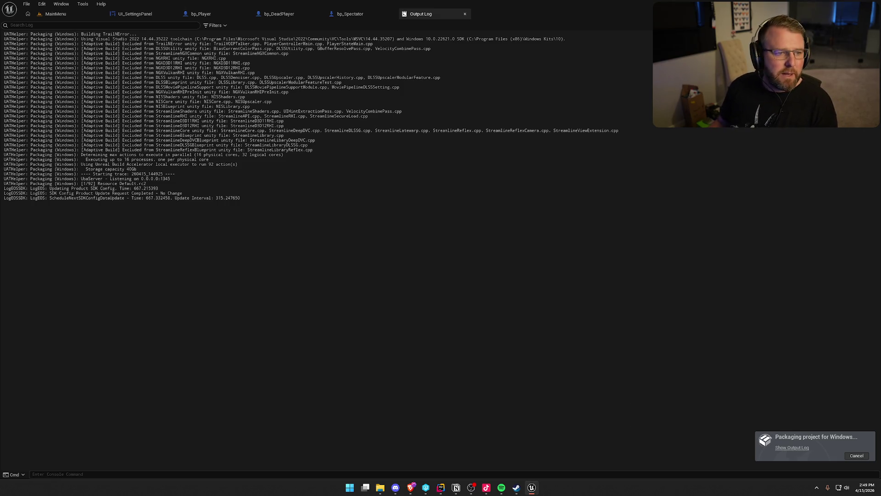
key(alt+Tab)
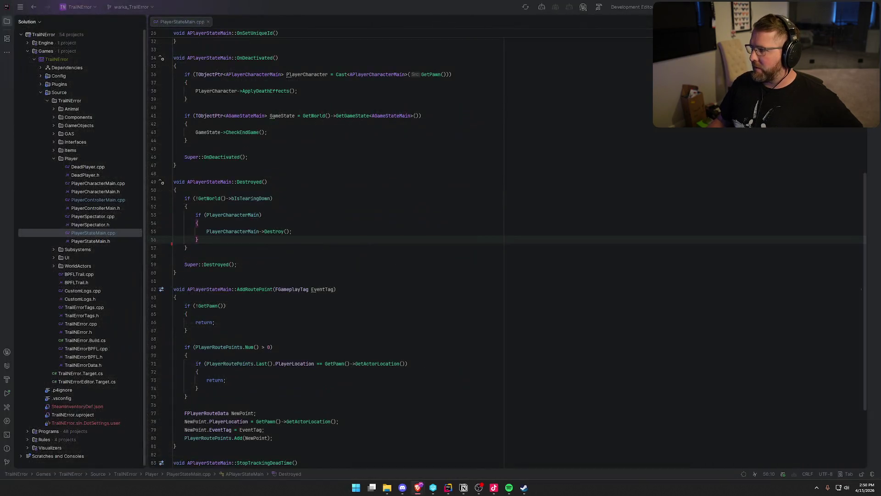
key(alt+Tab)
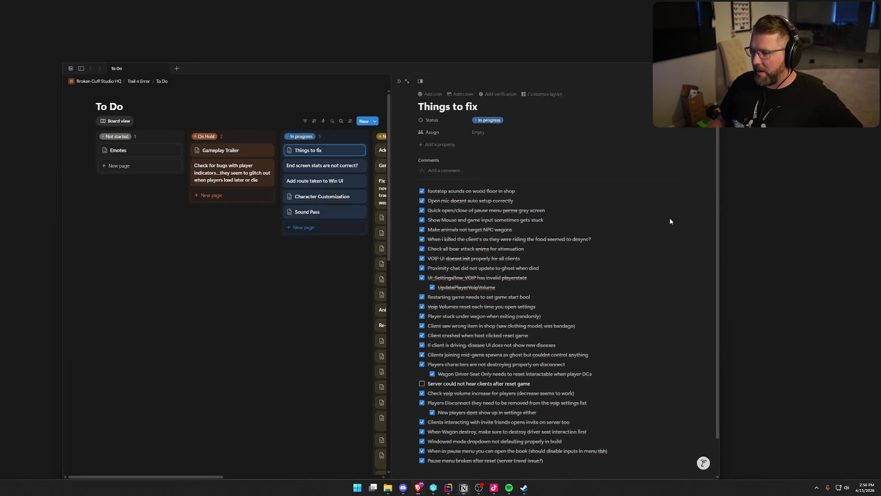
Hide the Notion 'Things to fix' window by showing the desktop.
key(super+d)
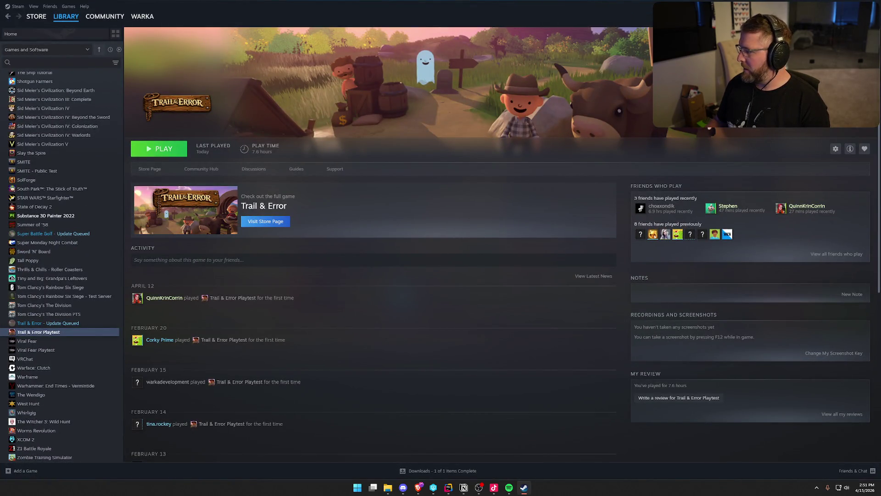
Launch SteamCMD from File Explorer, then bring the Trail & Error Playtest library page forward.
key(super+e)
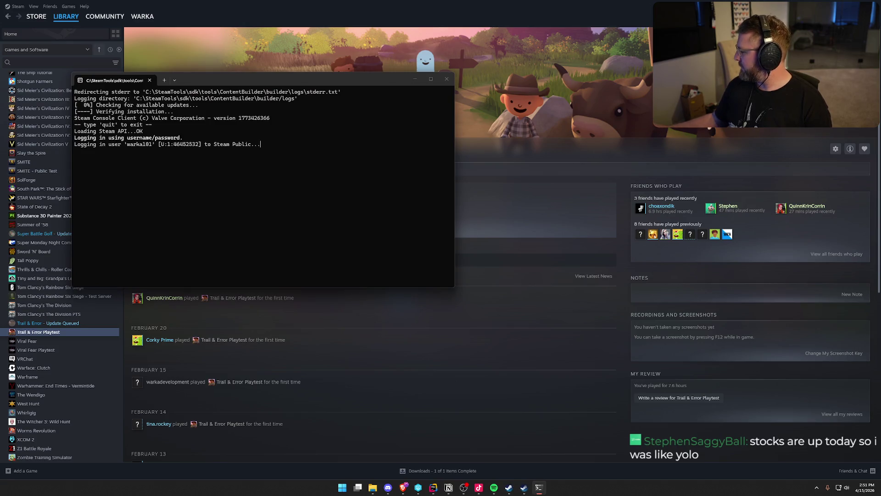
click(530, 93)
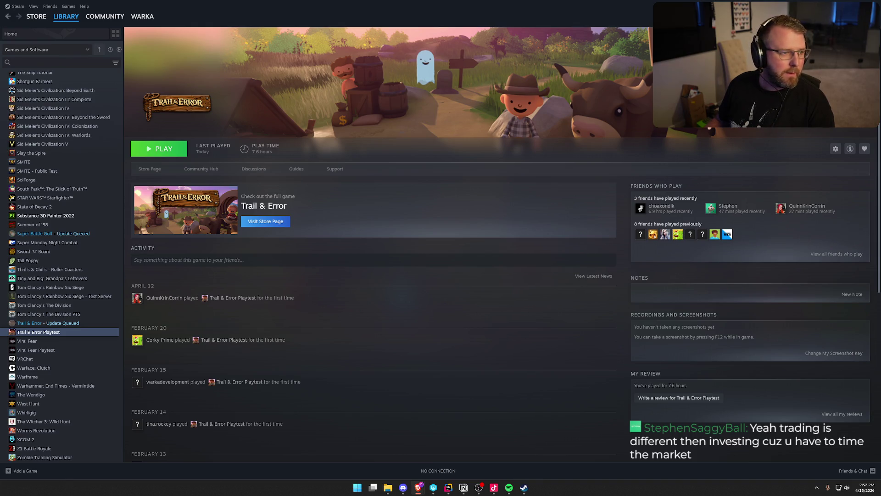
Verify integrity of Trail & Error Playtest's installed files, then close Properties and the Steam window.
right_click(36, 332)
mouse_move(68, 373)
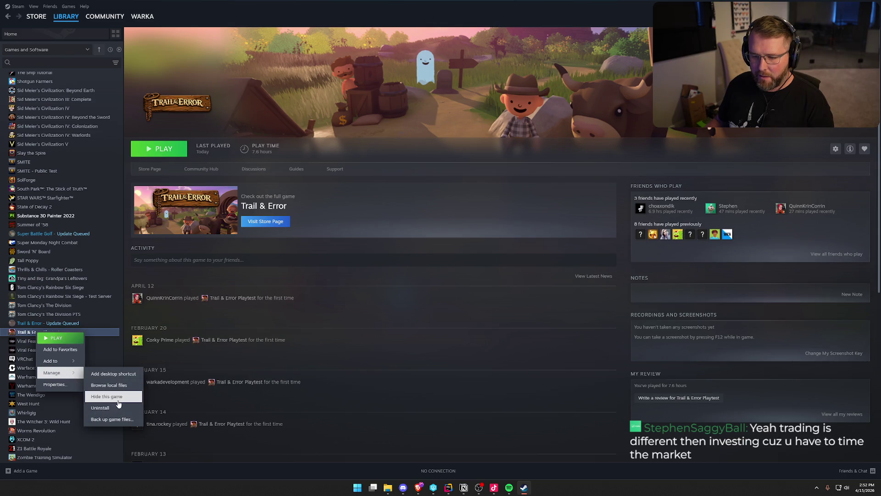
click(70, 385)
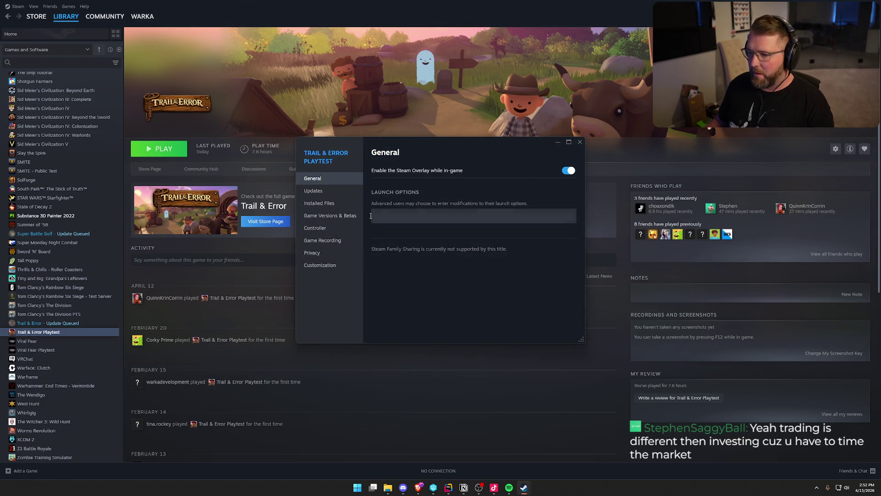
click(321, 204)
click(543, 214)
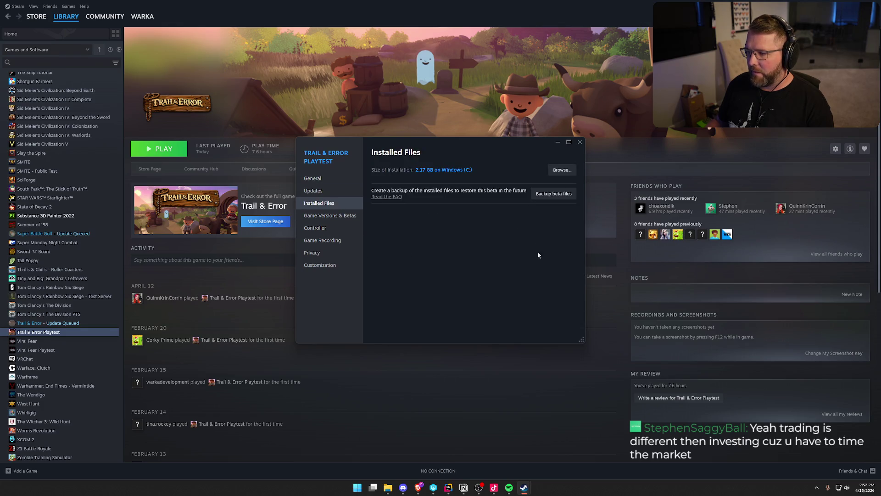
click(580, 142)
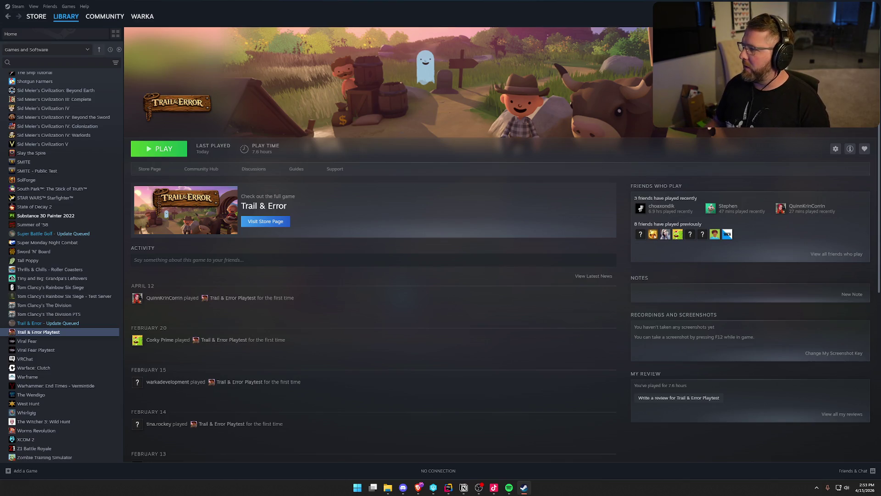
click(874, 5)
Exit Steam completely from its system-tray icon.
click(816, 487)
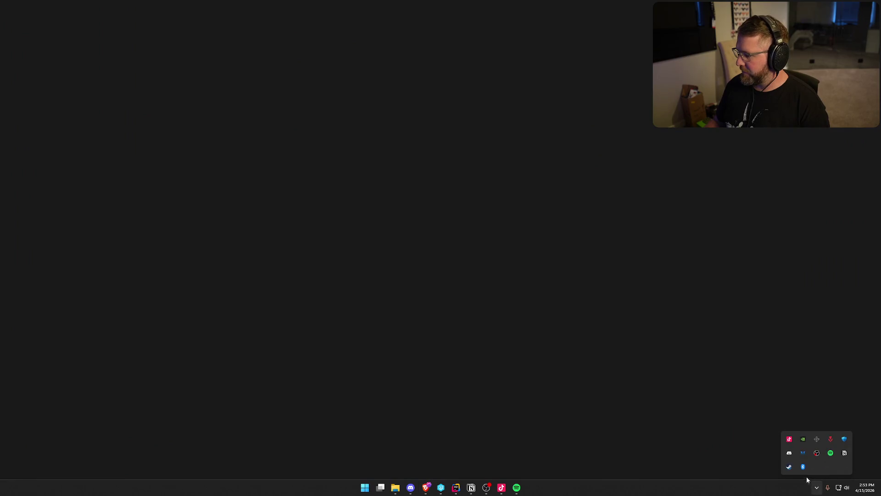
right_click(787, 467)
click(807, 461)
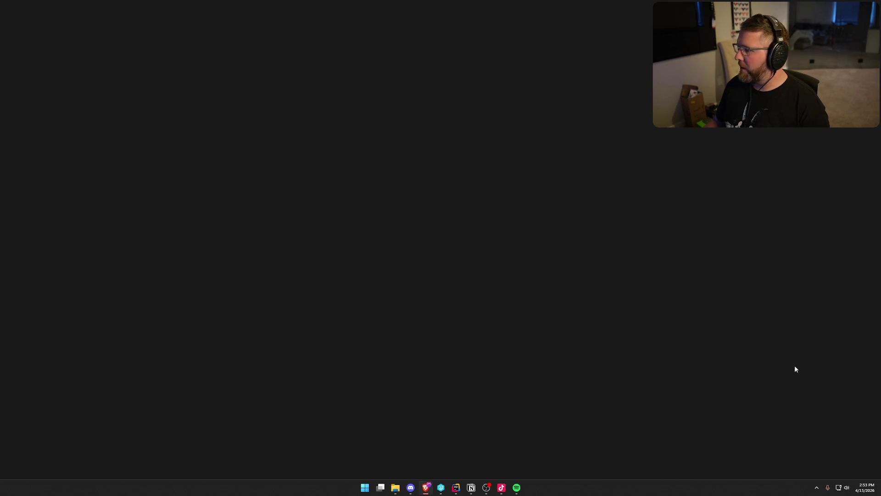
Relaunch Steam by searching 'steam' in Windows search.
key(super)
text(steam)
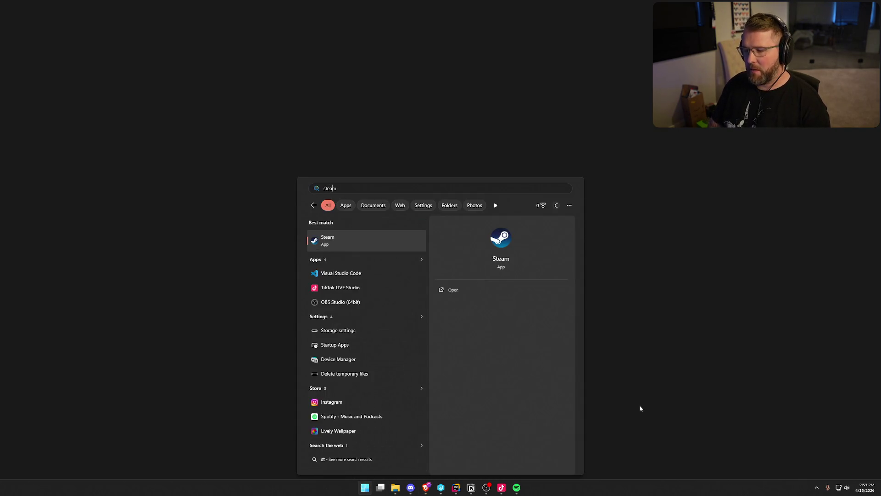
key(Return)
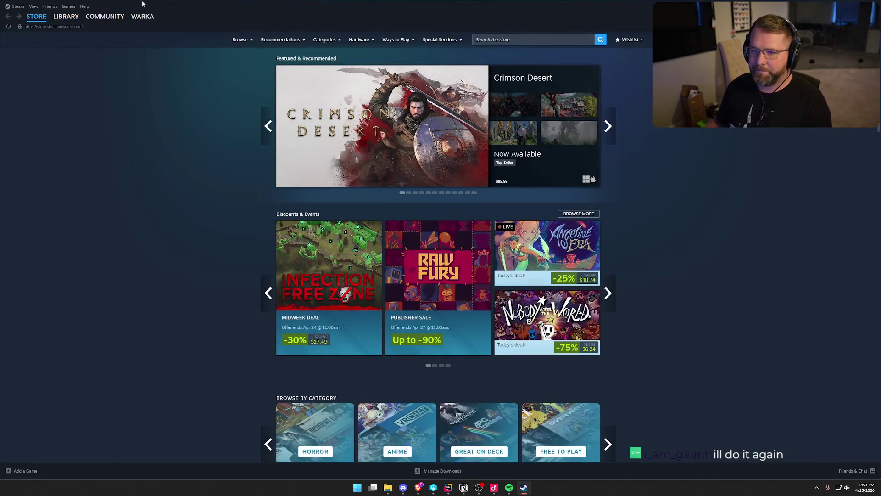
Update Trail & Error Playtest from the Steam library, launch it, and start a new game.
click(66, 16)
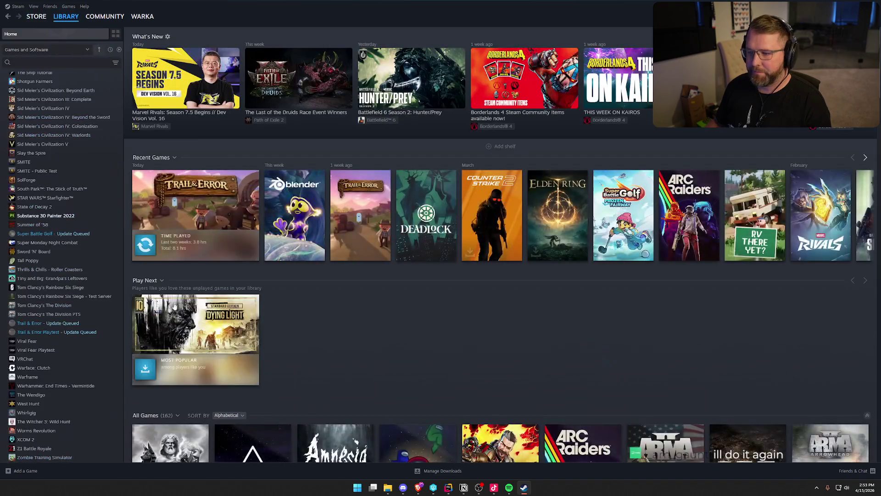
click(62, 332)
click(158, 149)
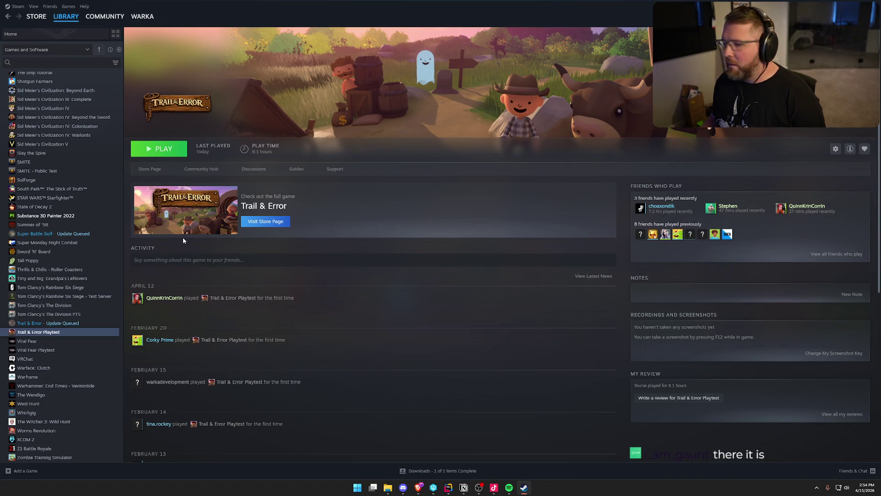
click(156, 154)
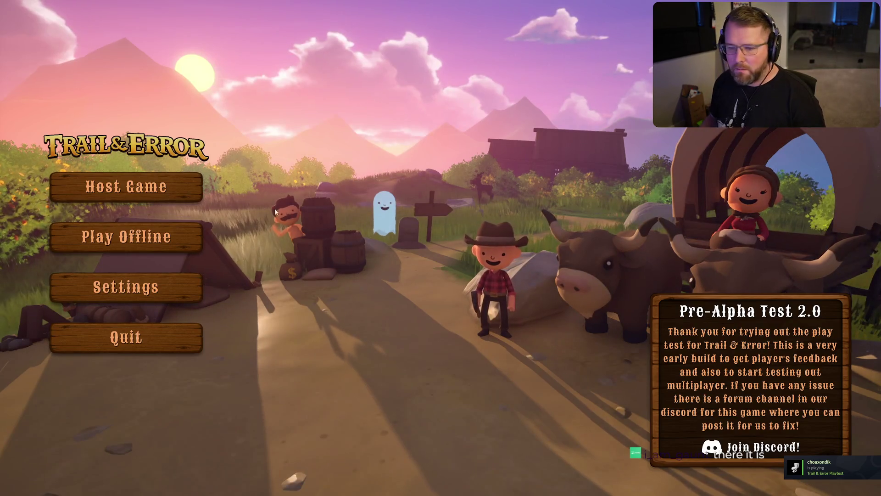
click(126, 237)
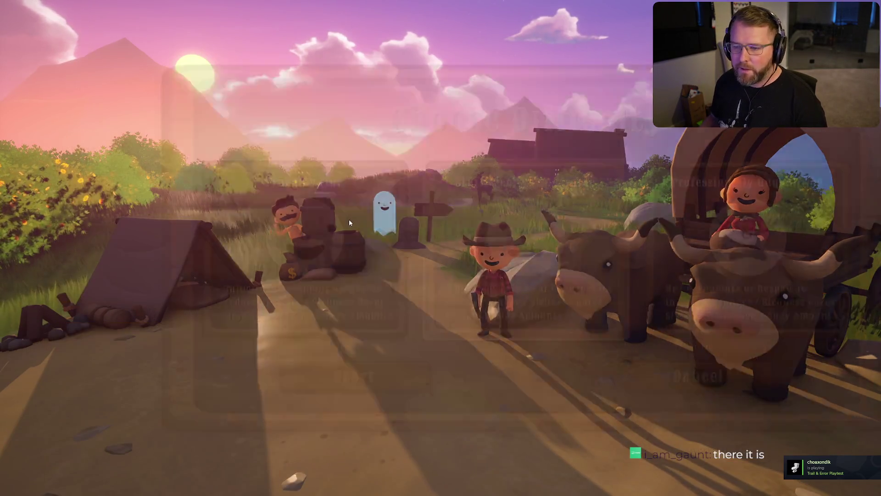
Confirm the difficulty to begin the game and invite a friend from the friends list.
click(269, 374)
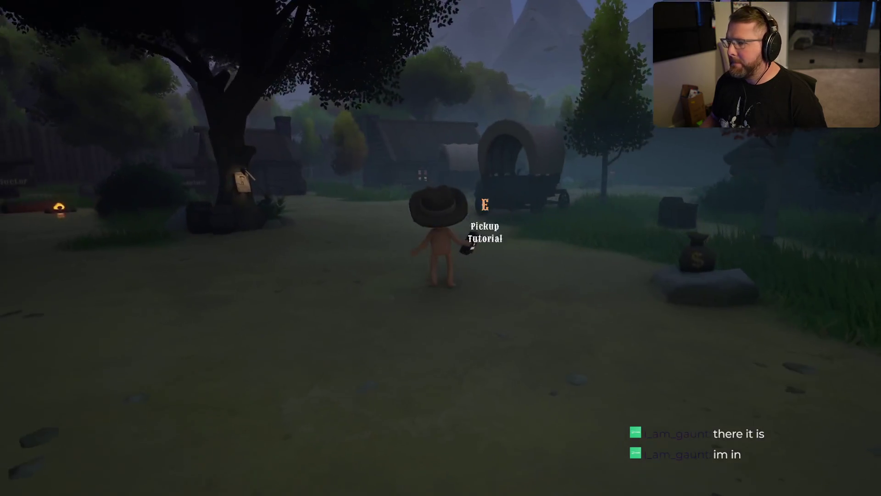
key(w)
key(i)
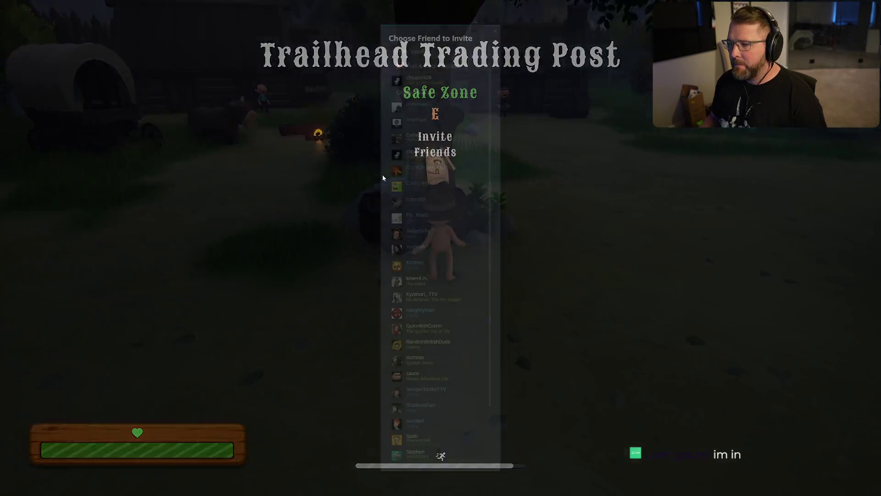
click(431, 81)
Run through the village to the joined player at the Trailhead Trading Post and pause.
key(w)
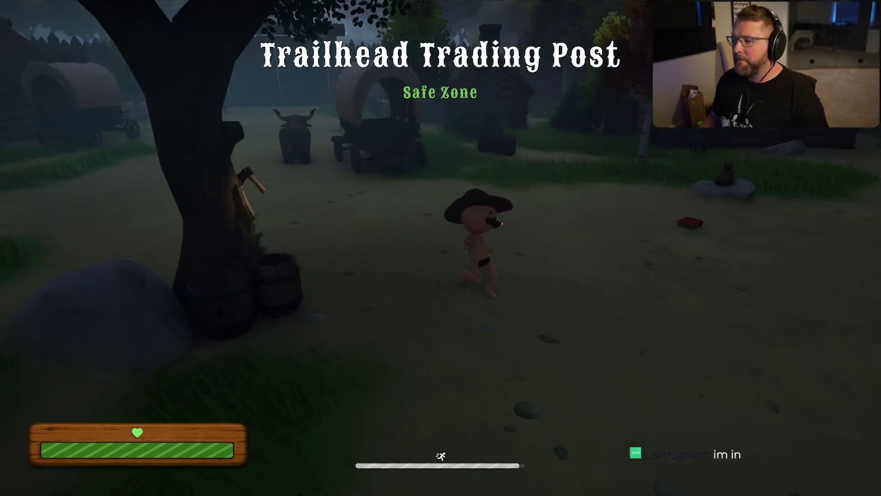
key(w)
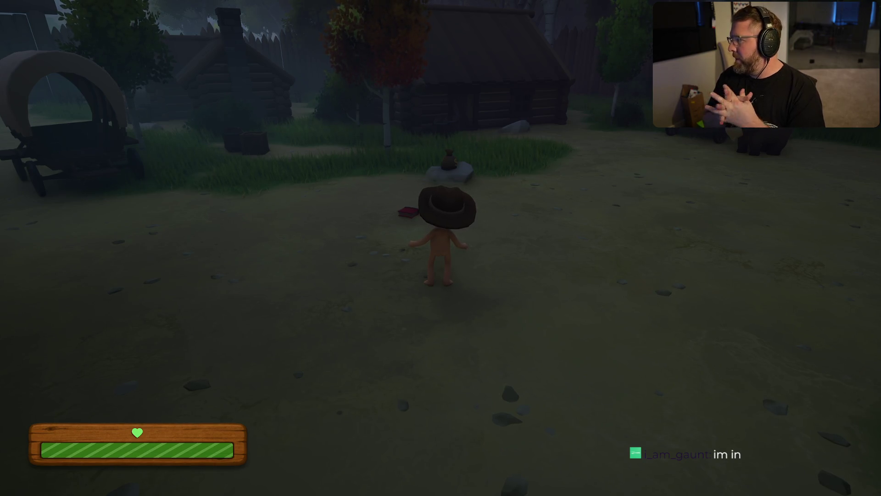
mouse_move(441, 248)
key(d)
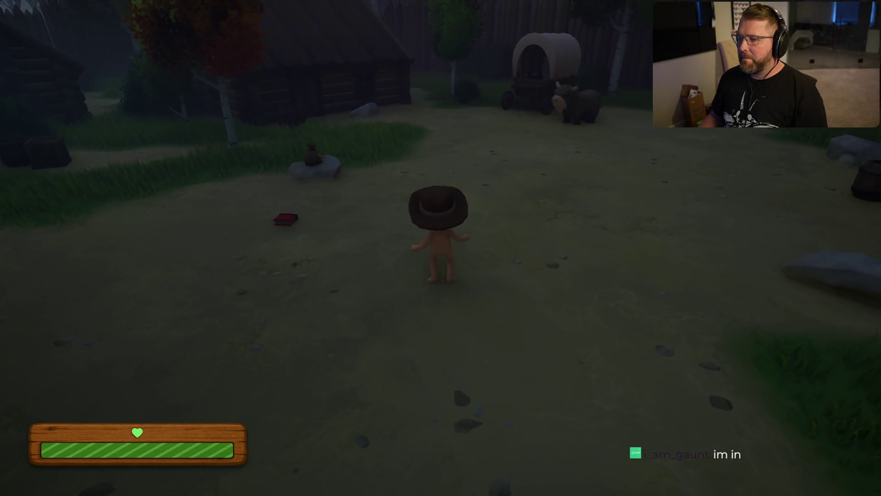
key(shift+a)
key(s)
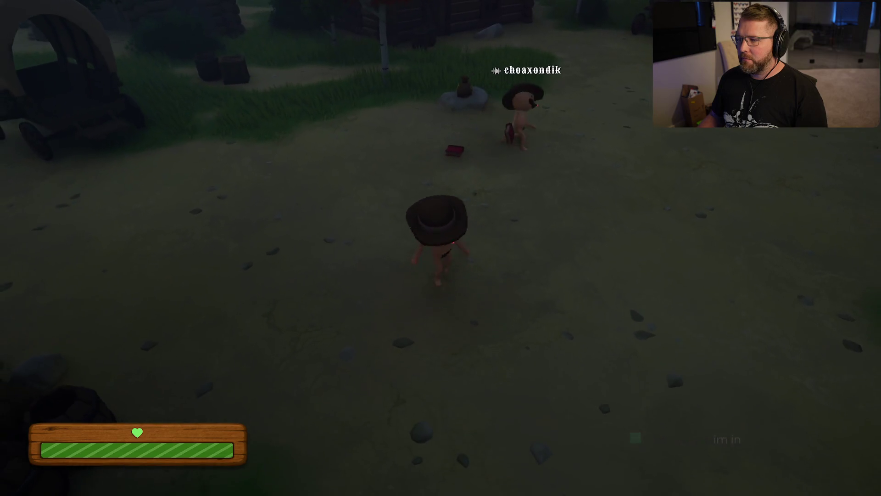
key(Escape)
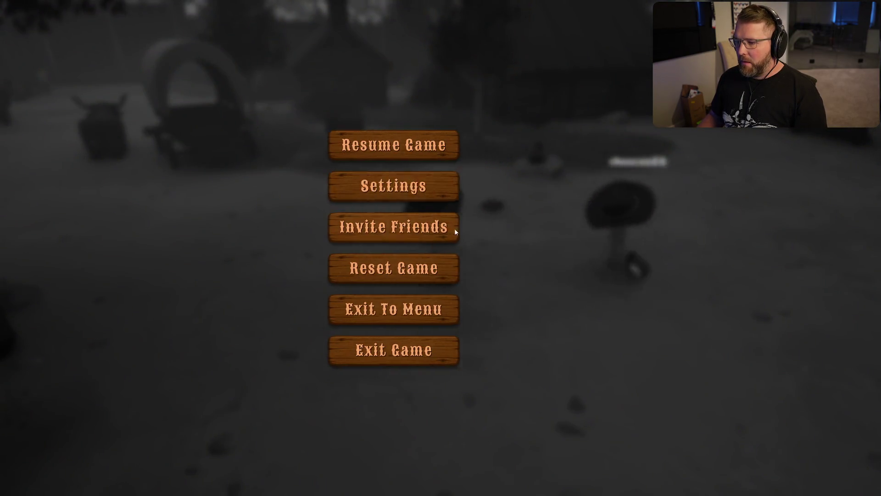
Lower the other player's voice volume in Settings, apply it, and resume playing.
click(440, 185)
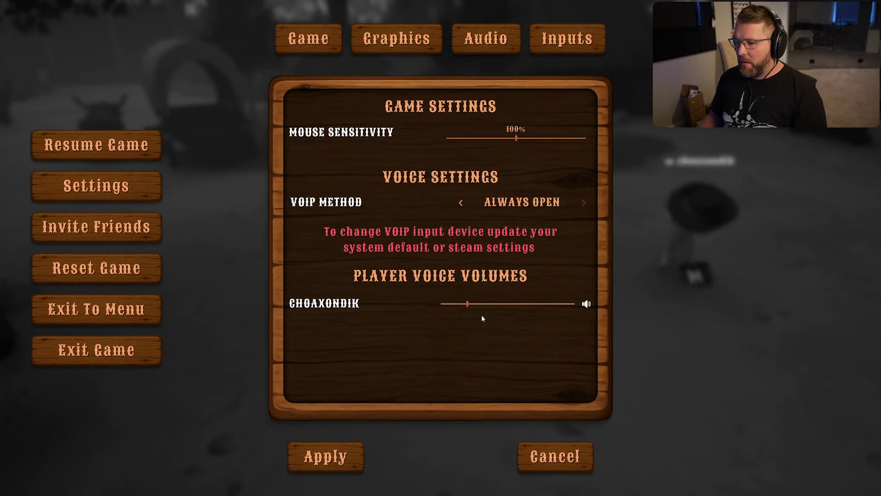
click(451, 304)
click(331, 449)
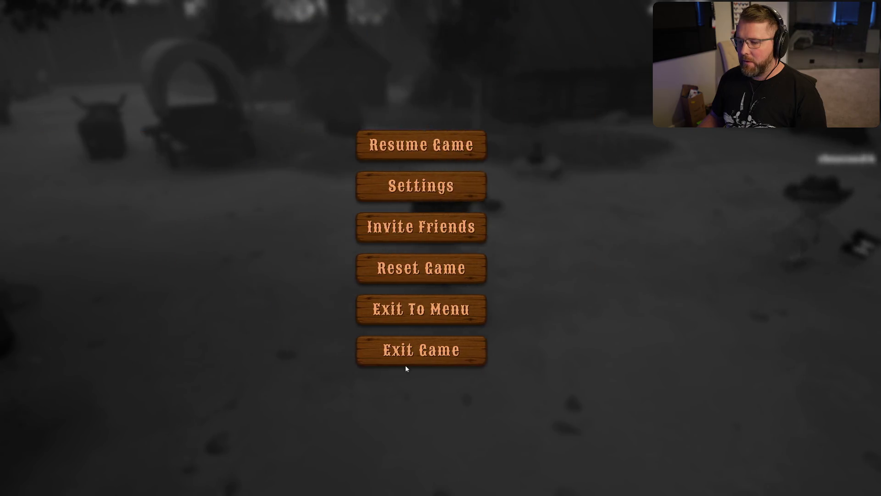
key(Escape)
Walk toward the other player, then reset the game from the pause menu and confirm.
key(w)
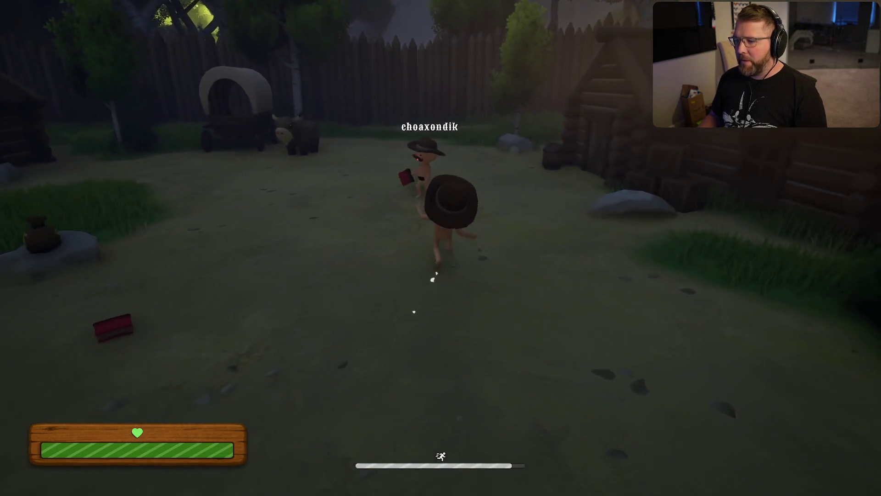
key(w)
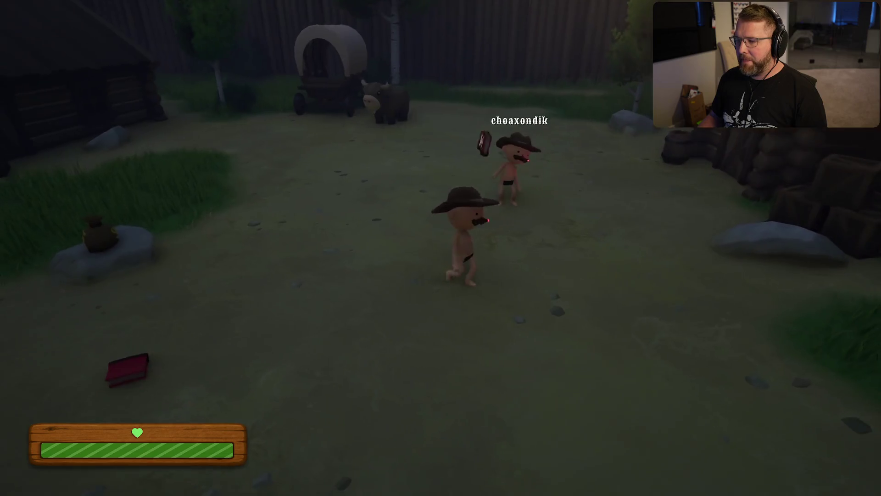
key(w)
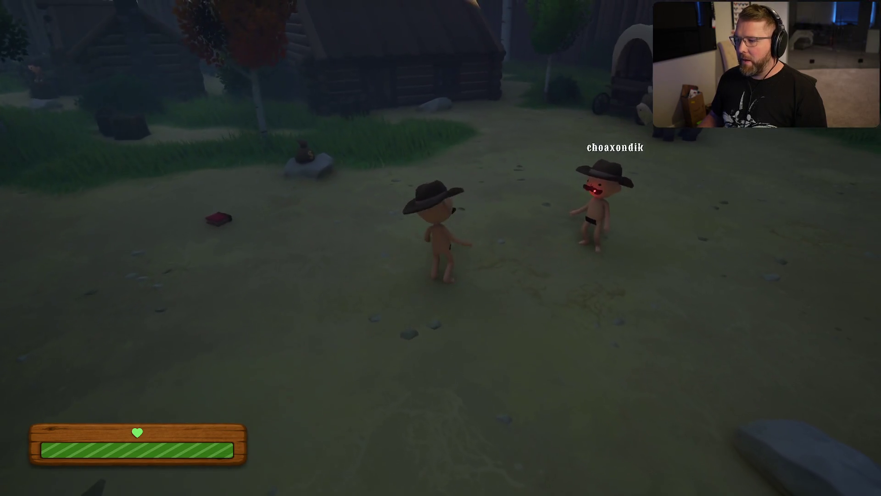
key(Escape)
click(459, 269)
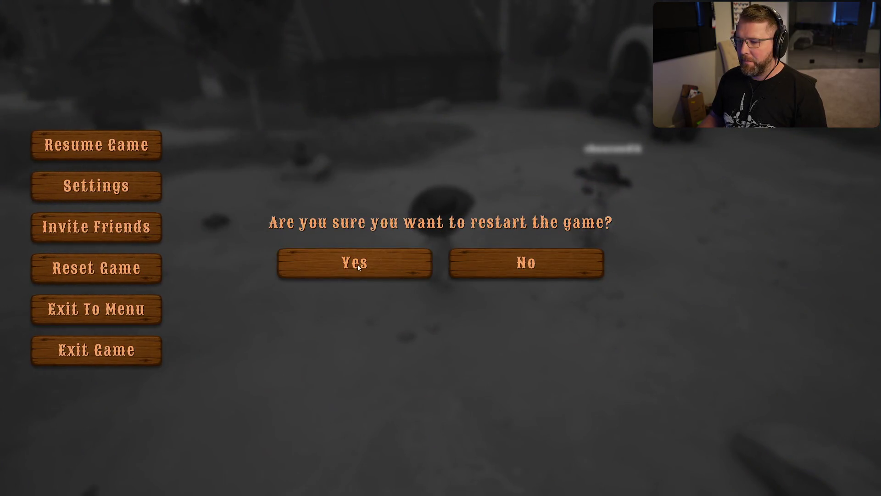
click(357, 265)
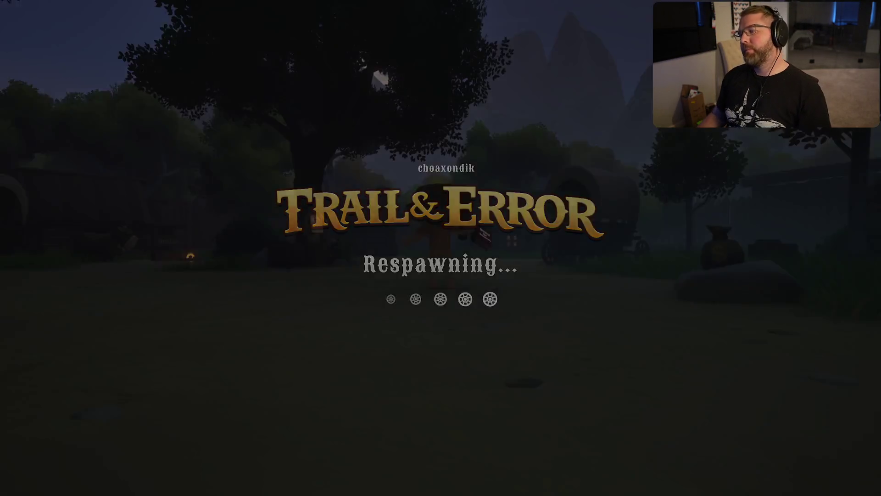
After respawning at Trailhead Trading Post, walk toward the other player and reopen the pause menu.
key(w)
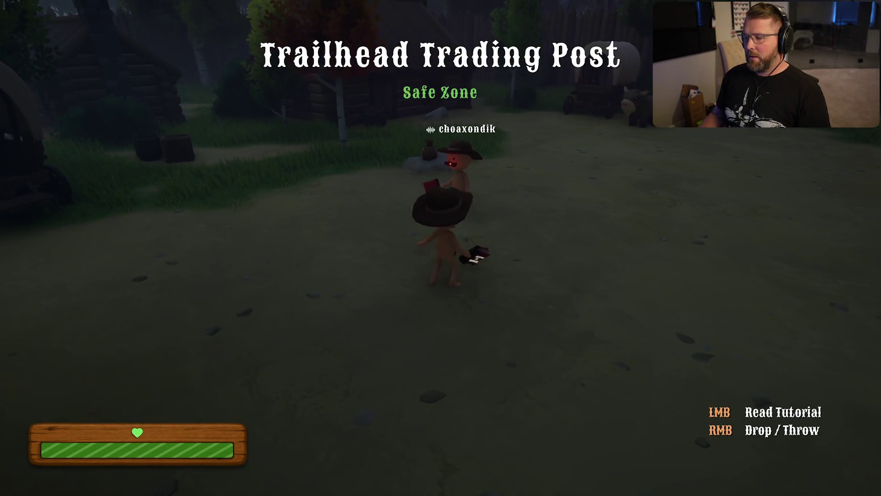
key(a)
key(Escape)
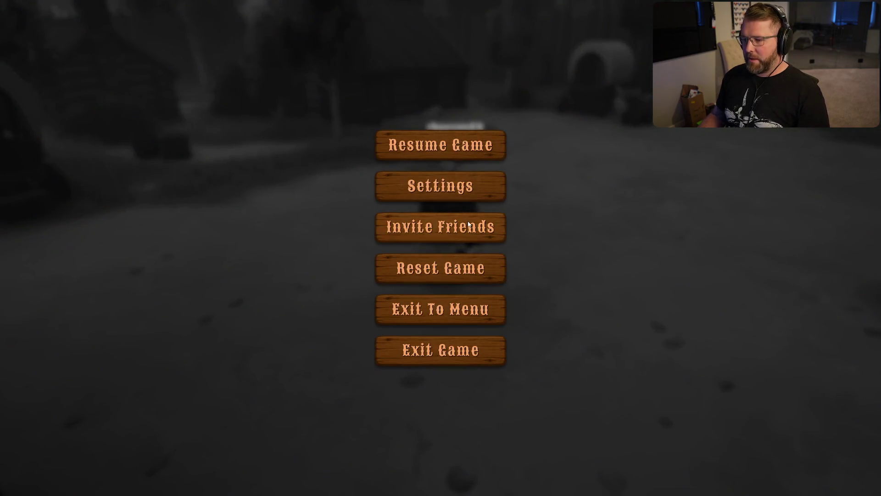
click(440, 185)
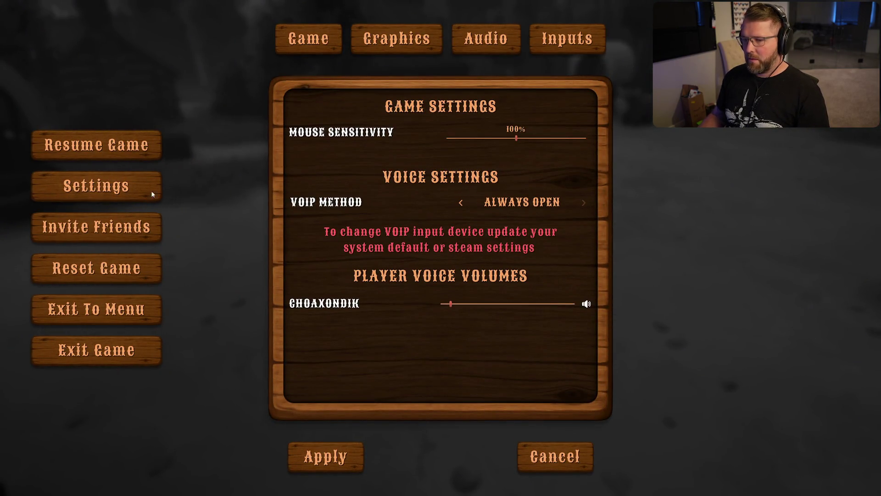
key(Escape)
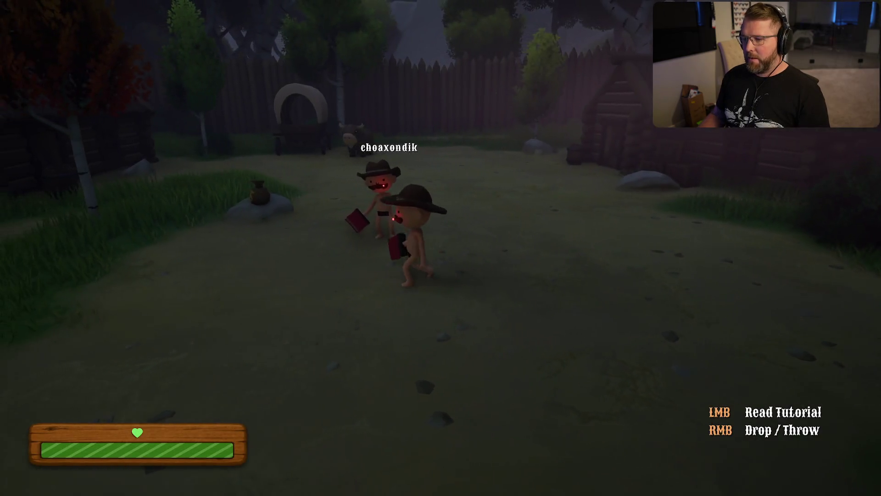
key(w)
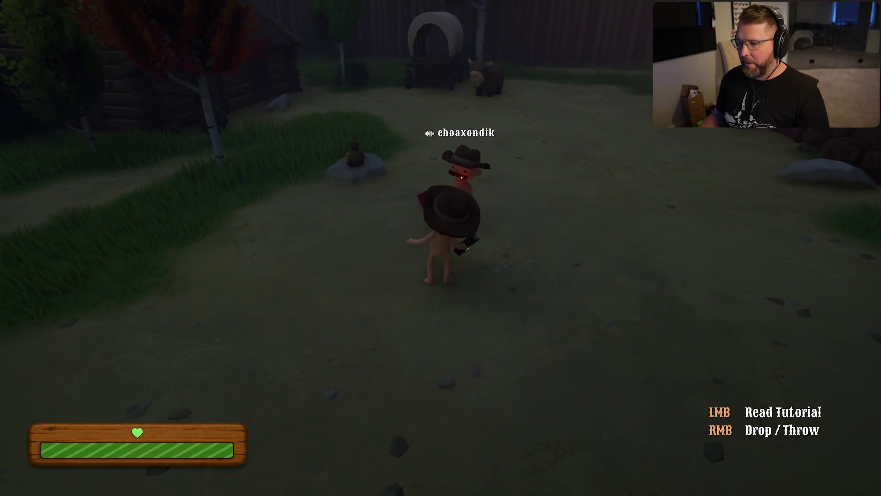
key(w)
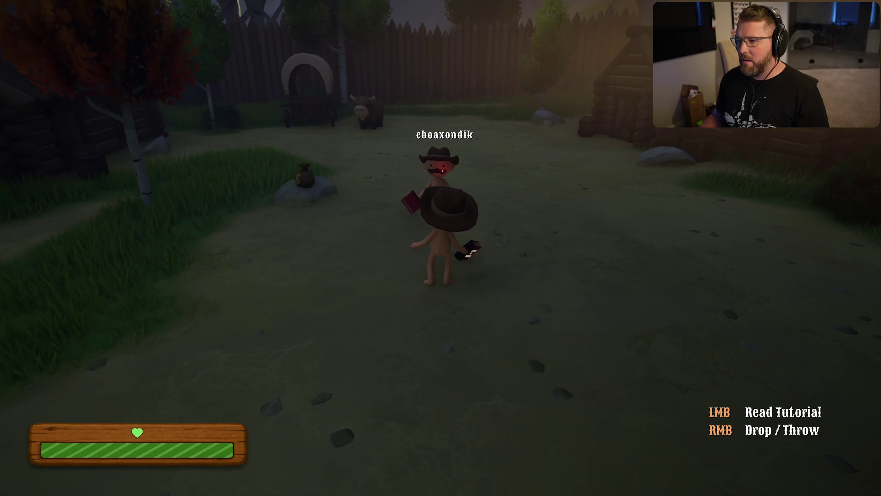
key(w)
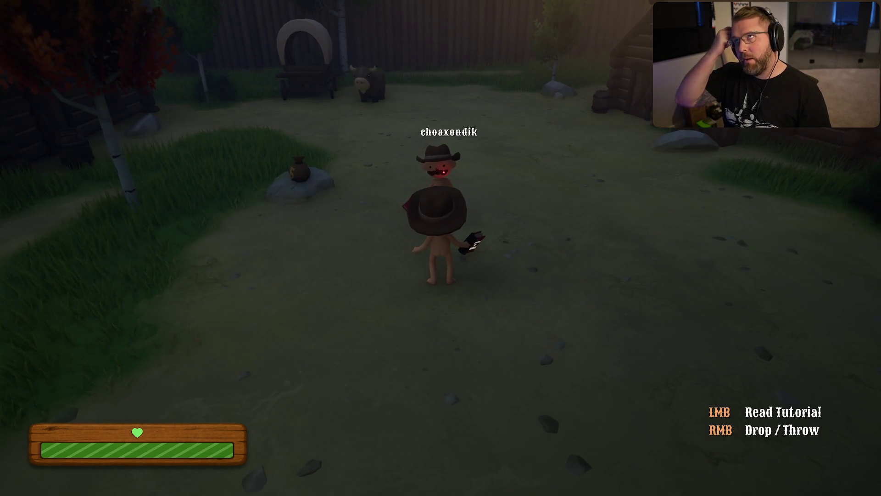
mouse_move(441, 248)
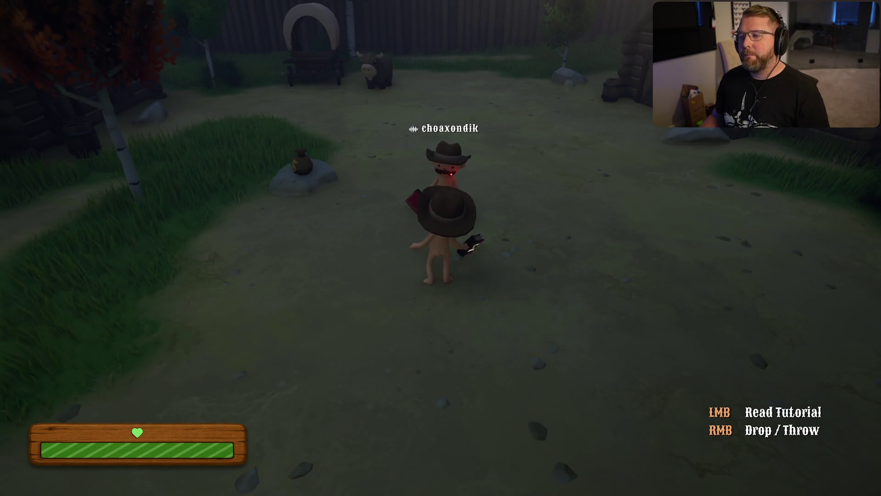
key(a)
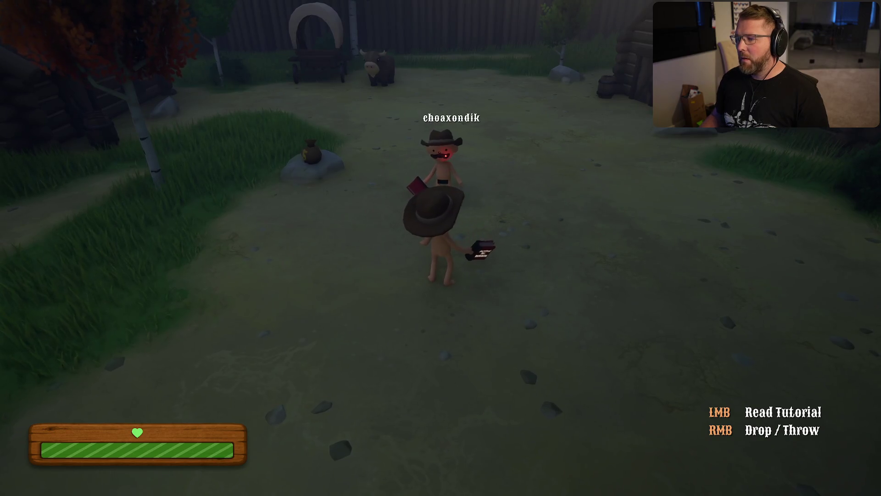
key(s)
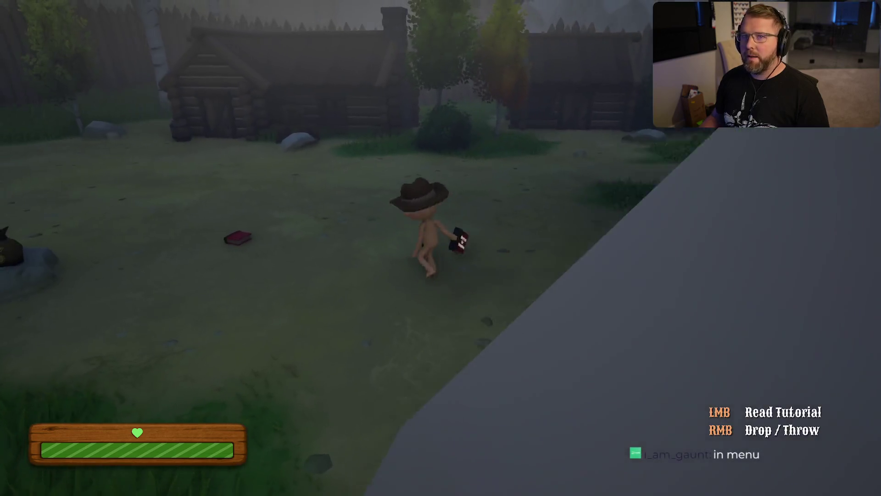
Drop the held book, dismiss the 'Fatal error!' crash dialog, and return to Rider.
right_click(441, 248)
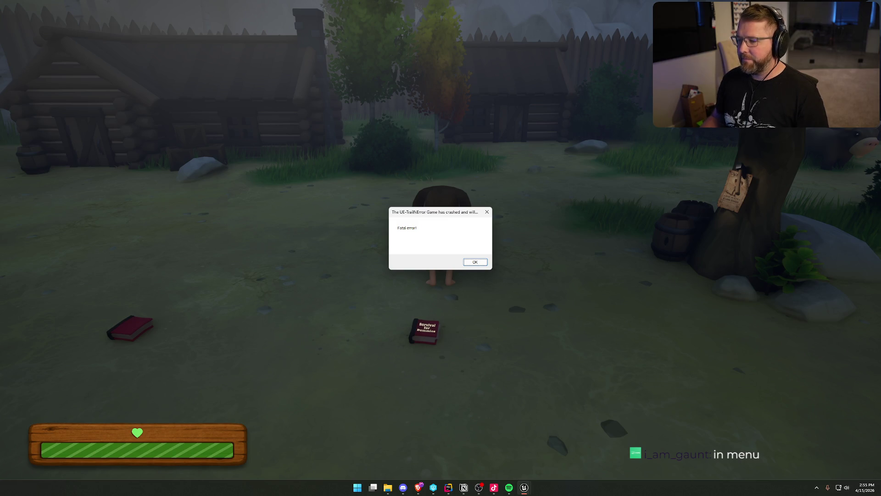
key(Return)
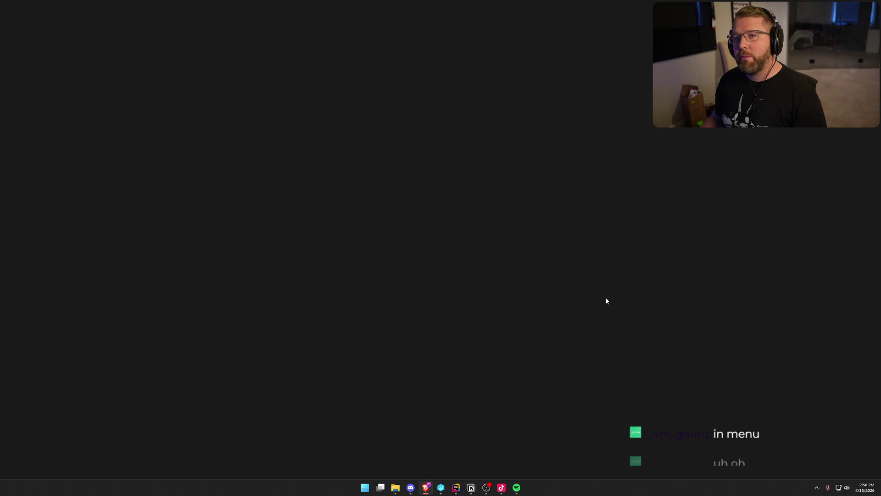
click(457, 487)
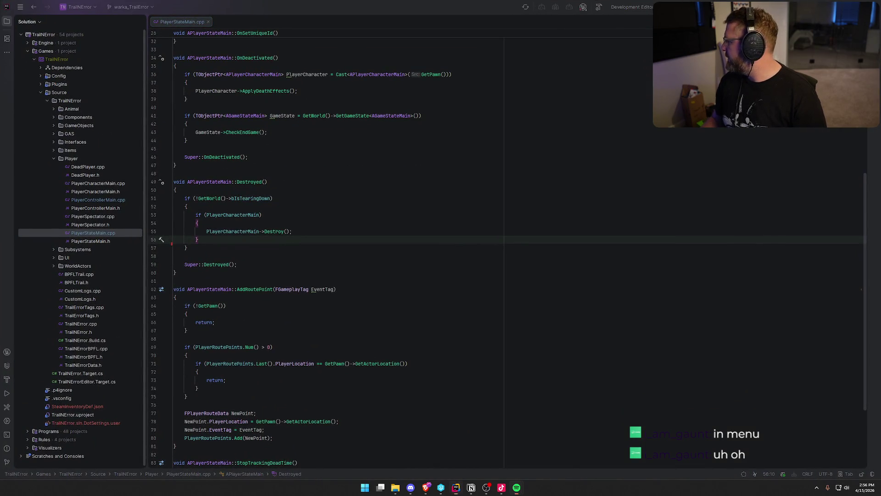
Place the cursor after line 57's brace in PlayerStateMain.cpp and build the selected projects with Ctrl+Shift+B.
click(415, 245)
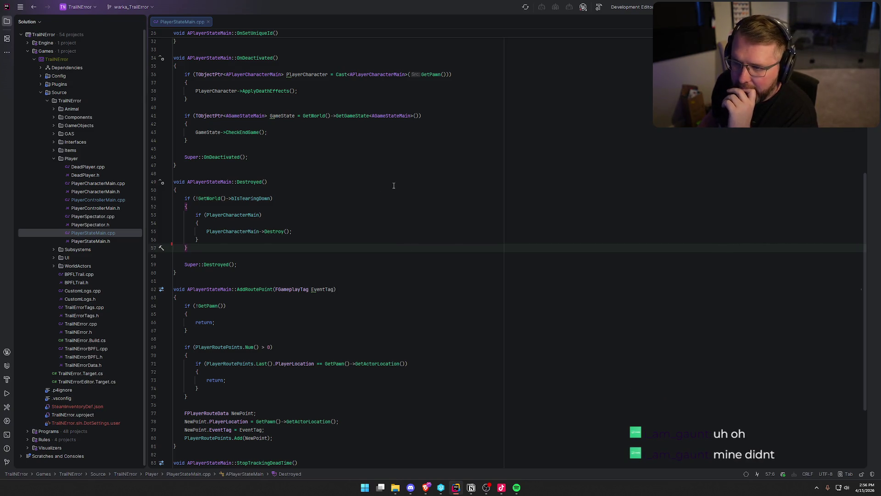
scroll(401, 209, up, 2)
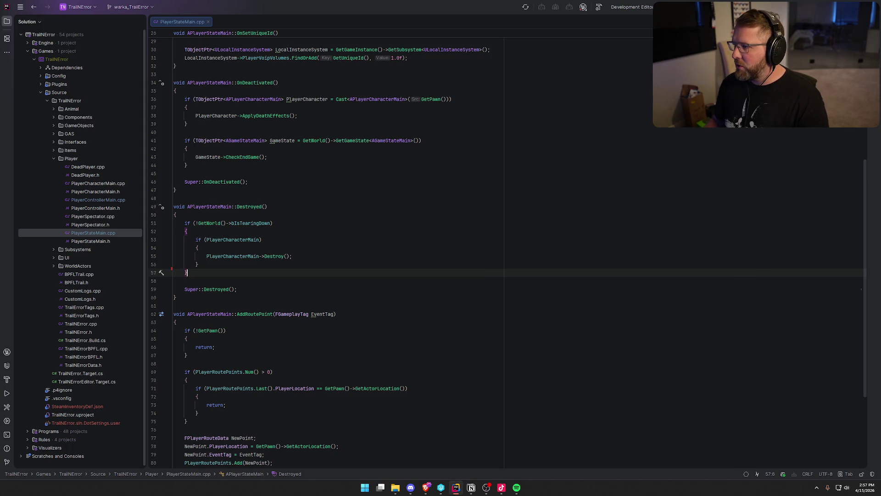
key(ctrl+shift+b)
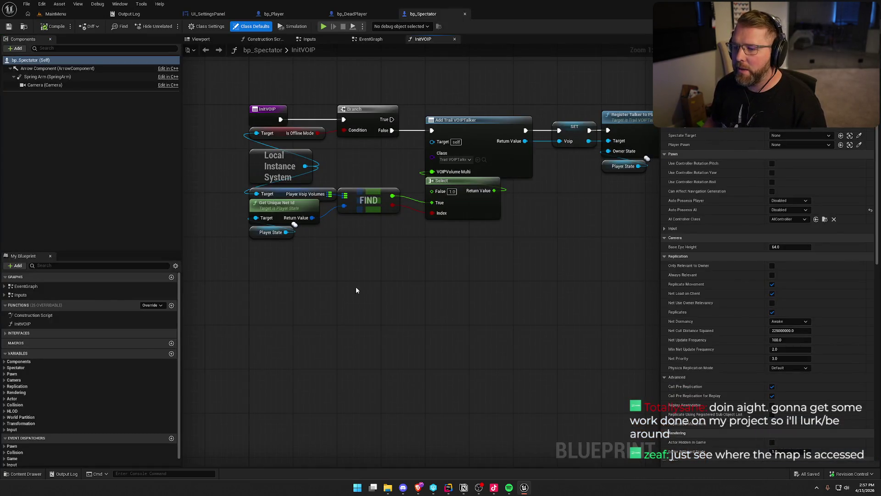
Find all Blueprint references to Player Voip Volumes by class member, then close the results window.
right_click(283, 194)
mouse_move(337, 268)
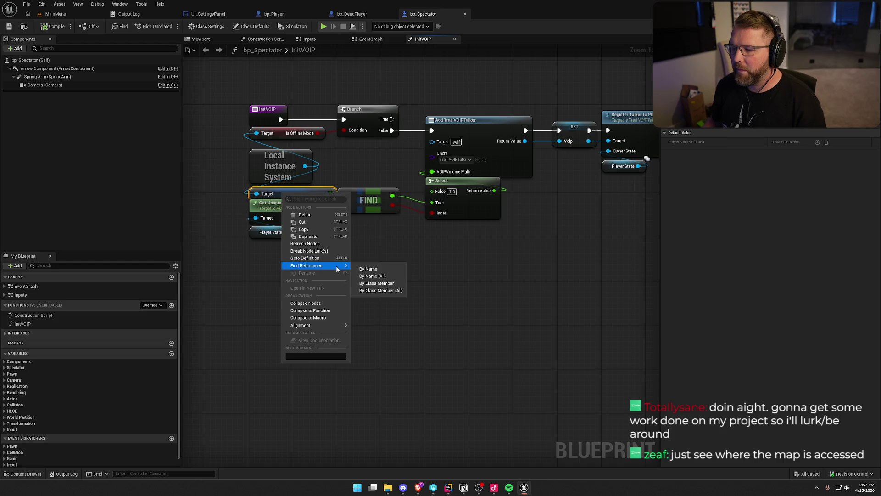
click(374, 283)
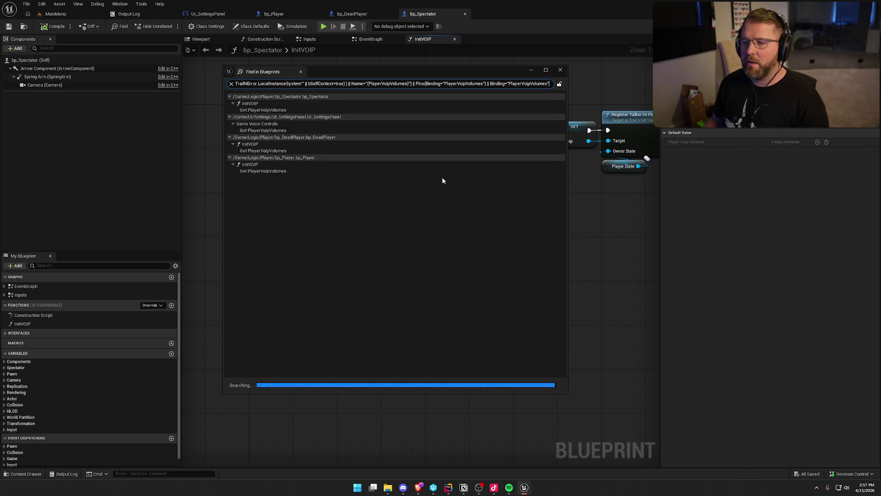
drag(372, 71, 880, 71)
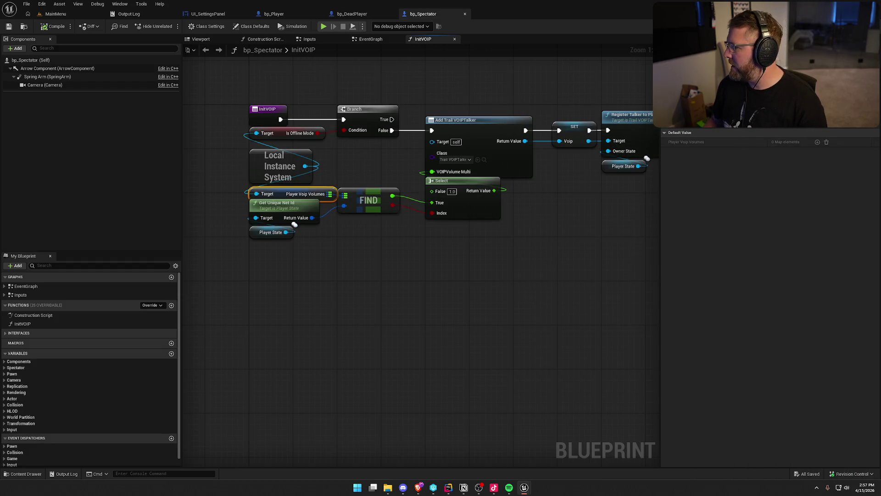
mouse_move(407, 264)
mouse_down()
mouse_move(533, 322)
mouse_move(385, 301)
mouse_up()
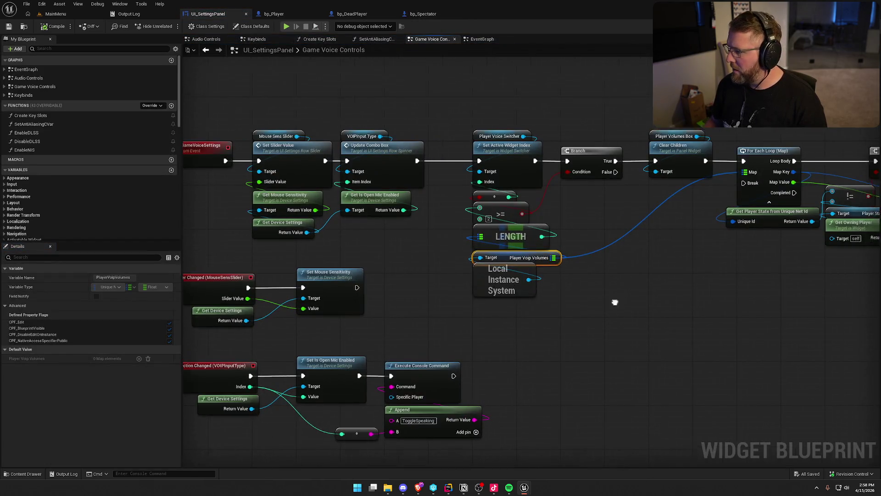
Cycle through bp_DeadPlayer and bp_Player, then return to UI_SettingsPanel's Game Voice Controls graph.
drag(385, 296, 280, 289)
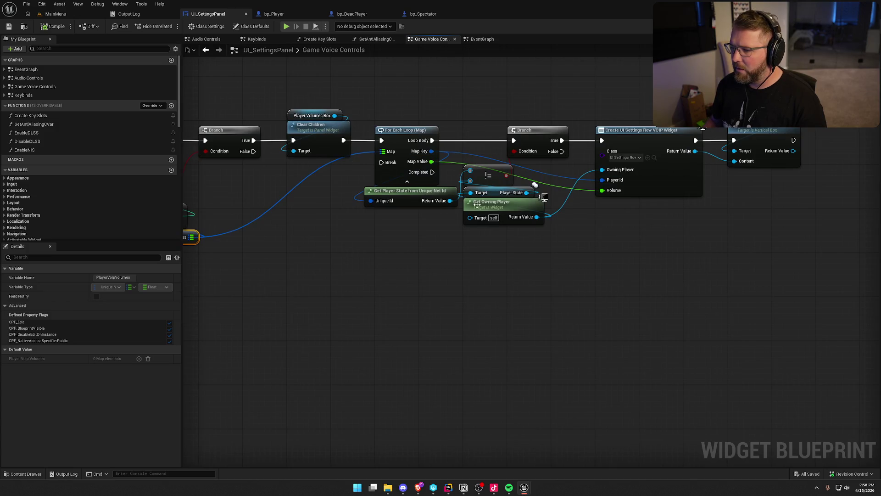
drag(425, 224, 328, 197)
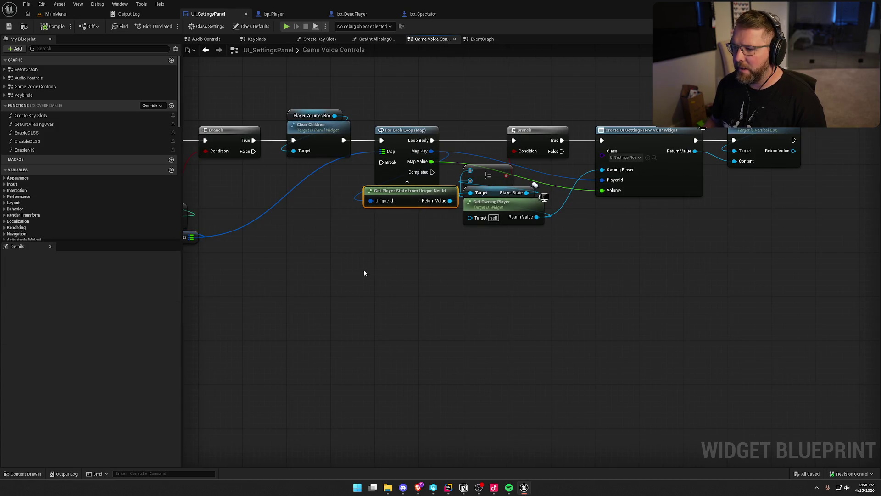
key(ctrl+Tab)
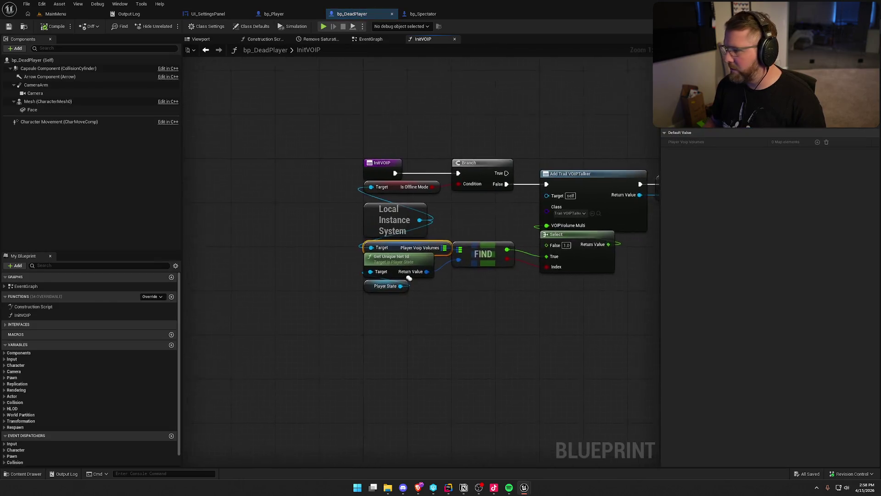
key(ctrl+Tab)
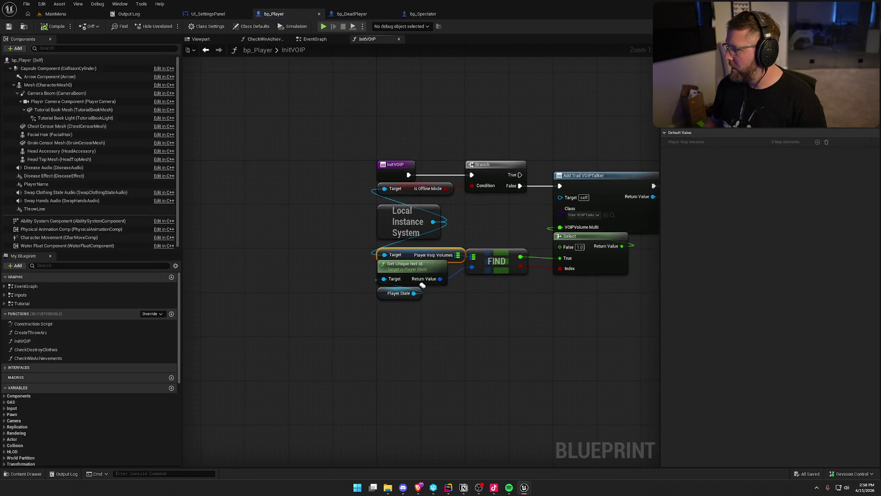
key(ctrl+Tab)
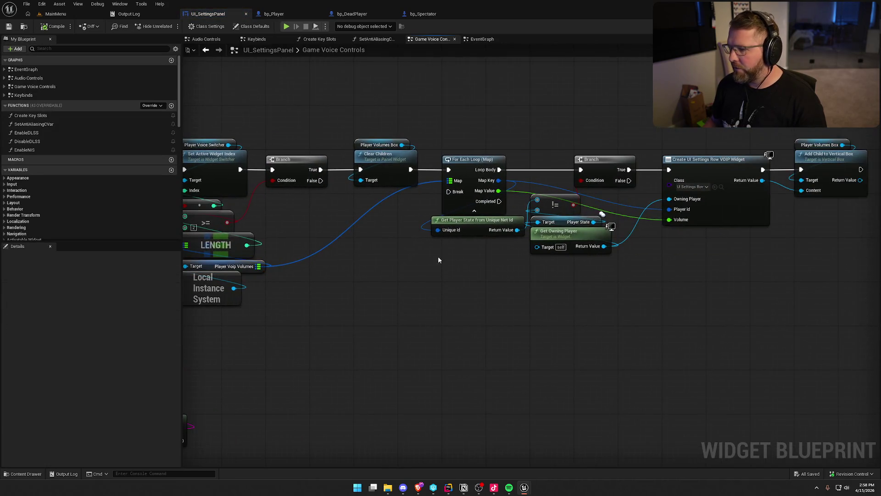
Find references to Get Player State from Unique Net Id, then move the != and Get Owning Player nodes down-right.
right_click(469, 227)
mouse_move(505, 297)
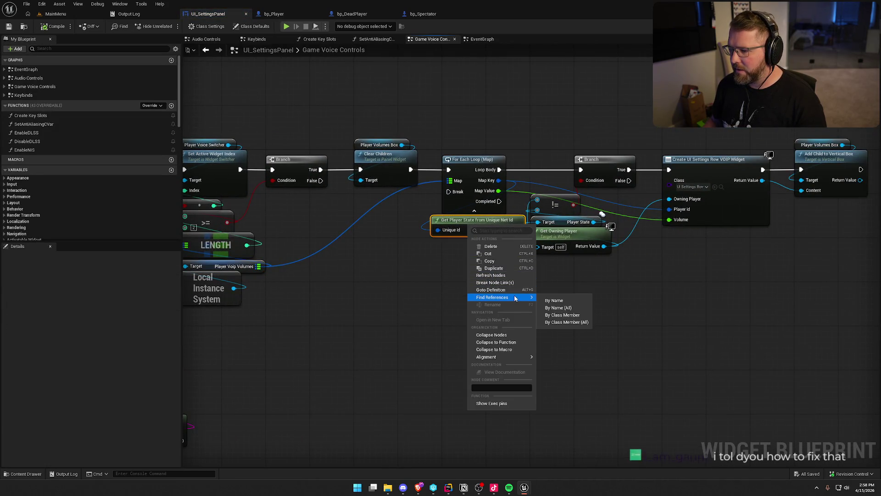
click(564, 314)
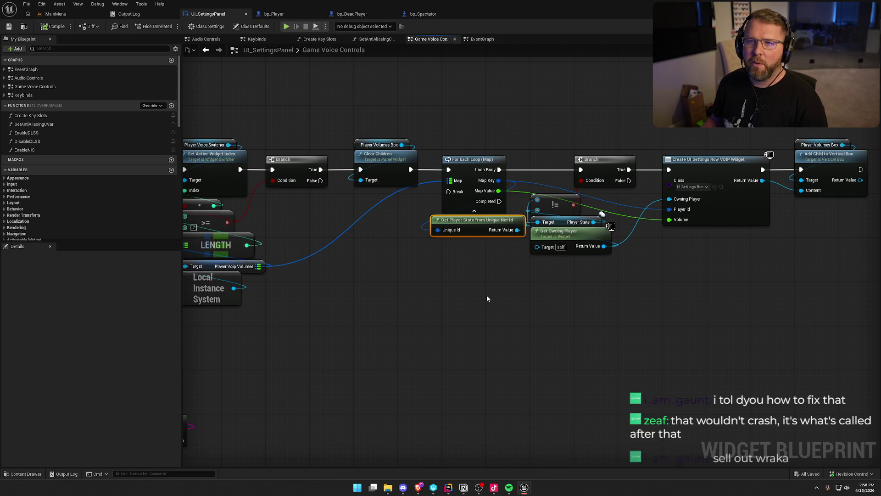
drag(487, 299, 393, 287)
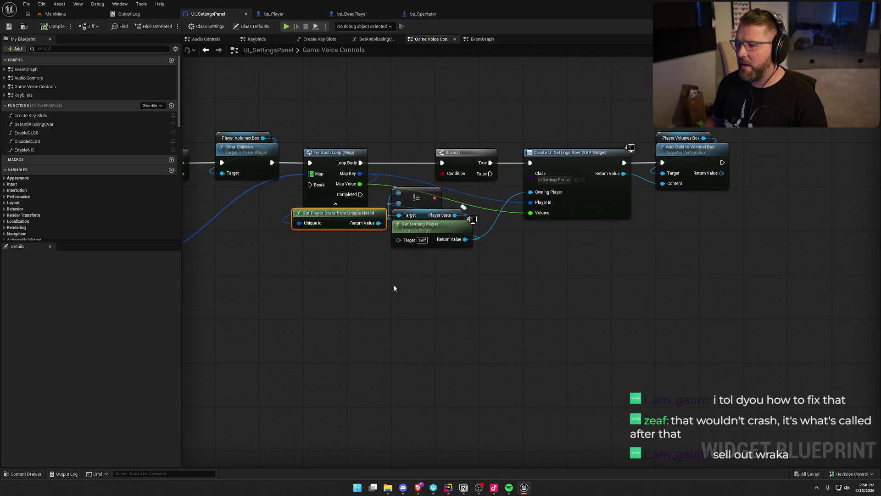
mouse_move(457, 273)
mouse_down()
mouse_move(432, 202)
mouse_move(448, 219)
mouse_up()
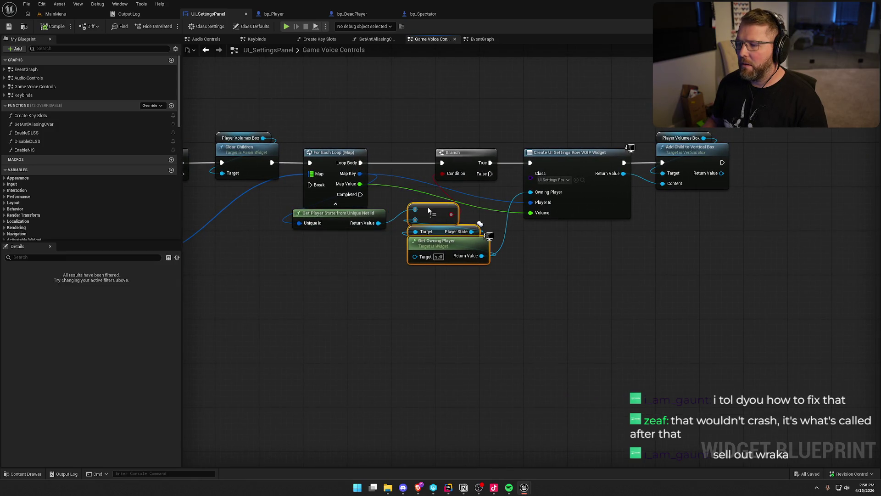
mouse_move(348, 216)
mouse_down()
mouse_move(395, 194)
mouse_move(391, 183)
mouse_up()
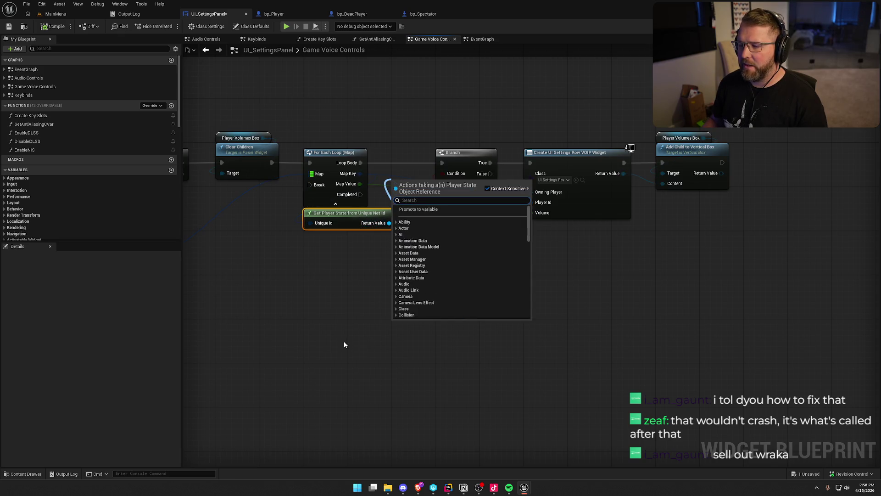
Shift the Branch and all downstream nodes about 190 px right to make room.
click(329, 280)
drag(735, 131, 404, 270)
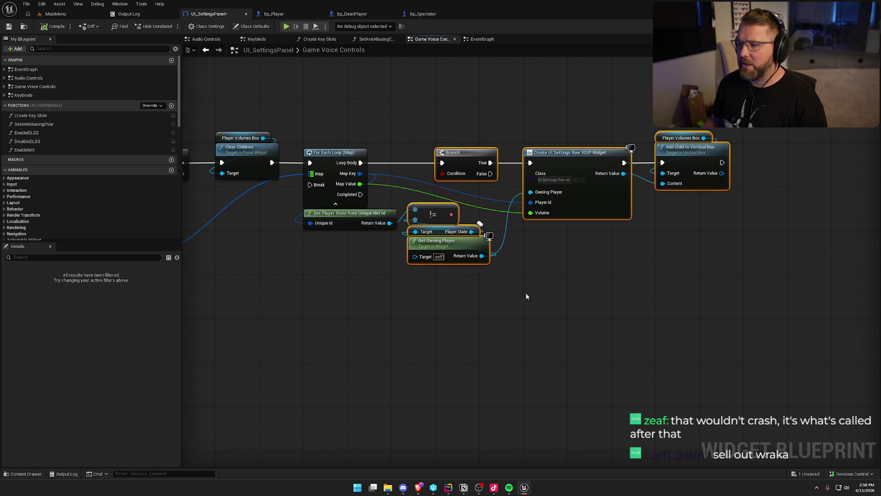
drag(453, 158, 541, 158)
click(416, 262)
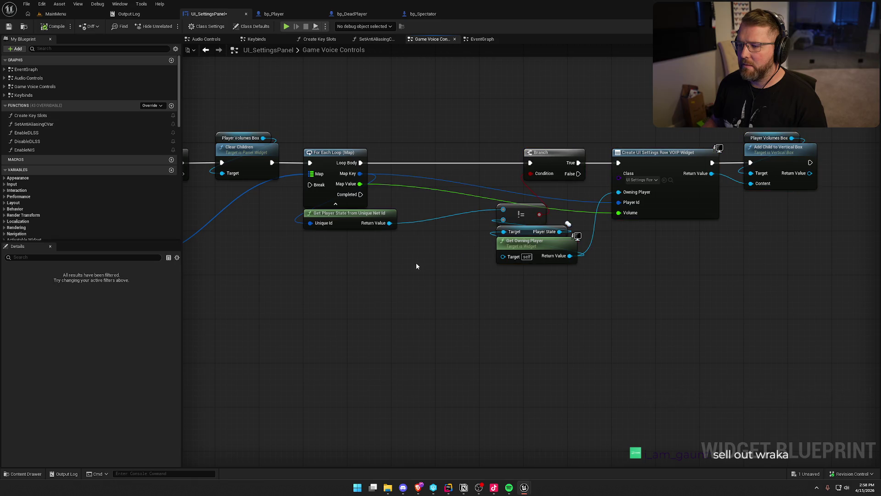
Insert an Is Valid check on the Player State return value, wired into the loop body and Branch.
drag(387, 225, 412, 236)
text(is va)
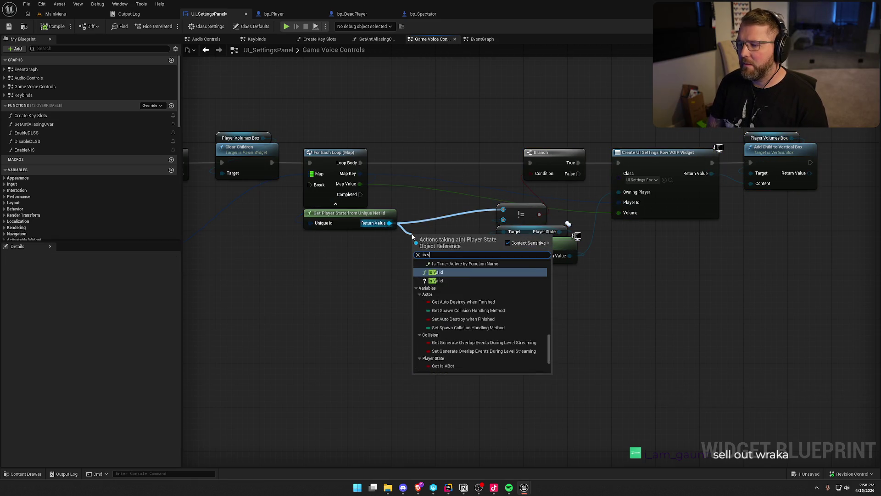
key(Return)
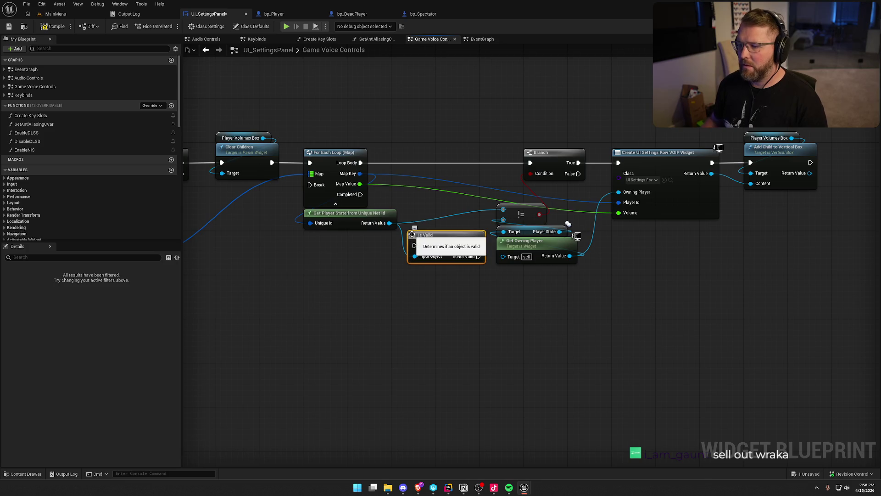
drag(414, 245, 362, 164)
mouse_move(430, 240)
mouse_down()
mouse_move(414, 157)
mouse_move(514, 175)
mouse_move(533, 162)
mouse_up()
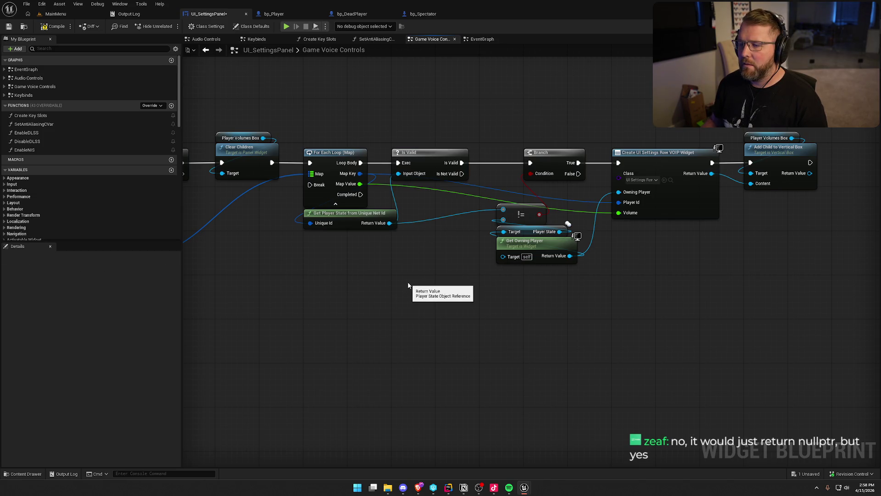
Pull the != and Get Owning Player nodes left and down beside the Get Player State lookup.
drag(332, 231, 285, 213)
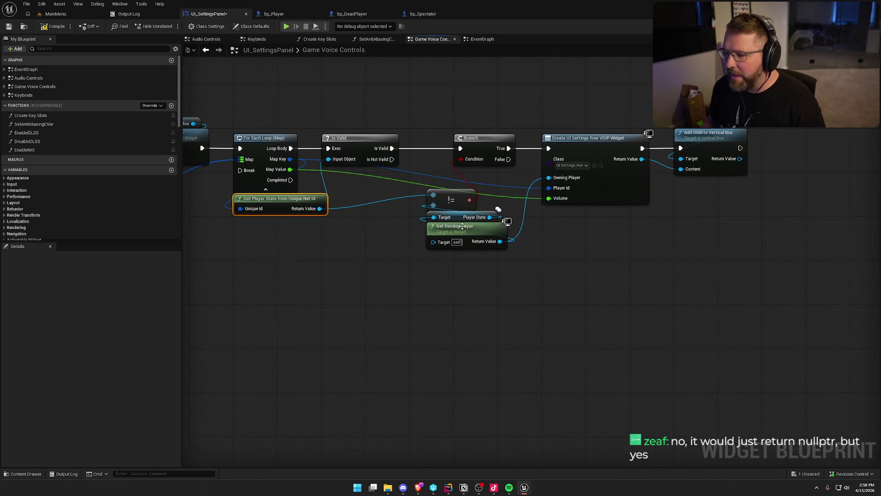
drag(420, 185, 493, 263)
drag(455, 227, 394, 240)
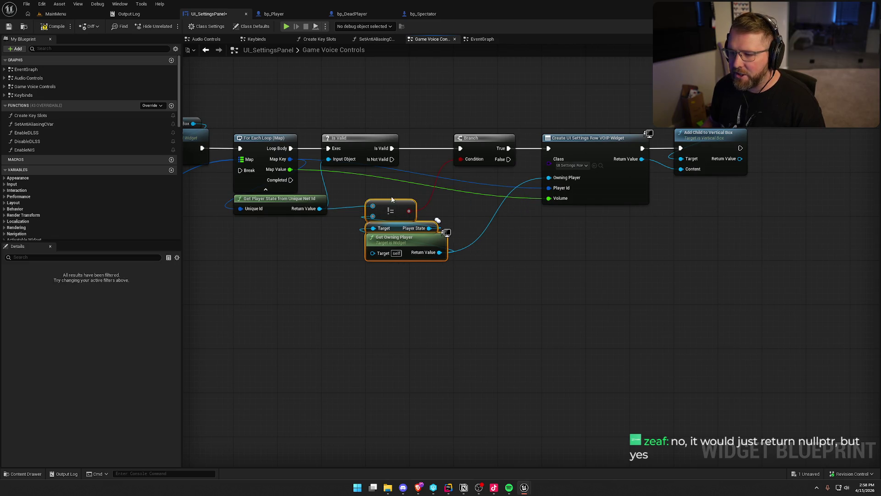
click(408, 191)
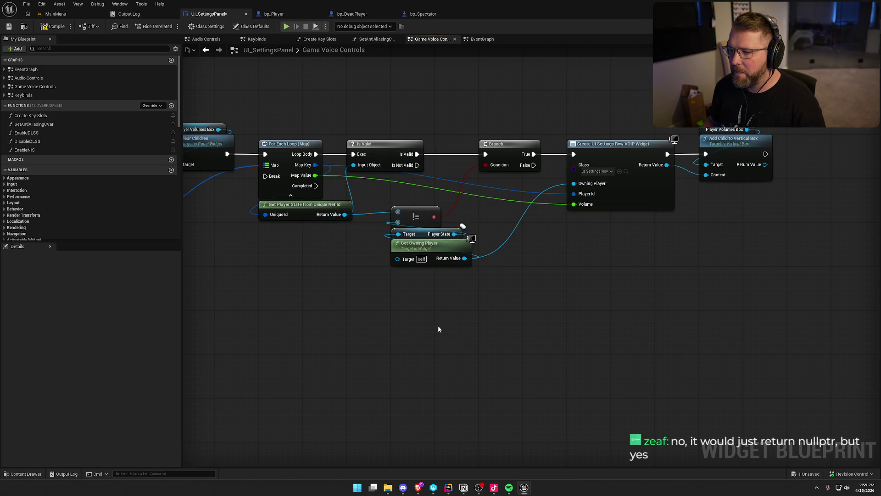
drag(394, 208, 485, 299)
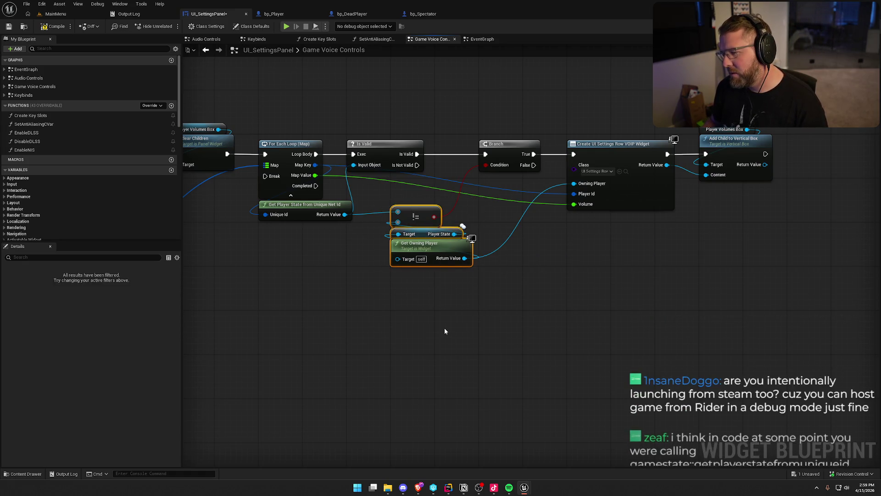
click(446, 316)
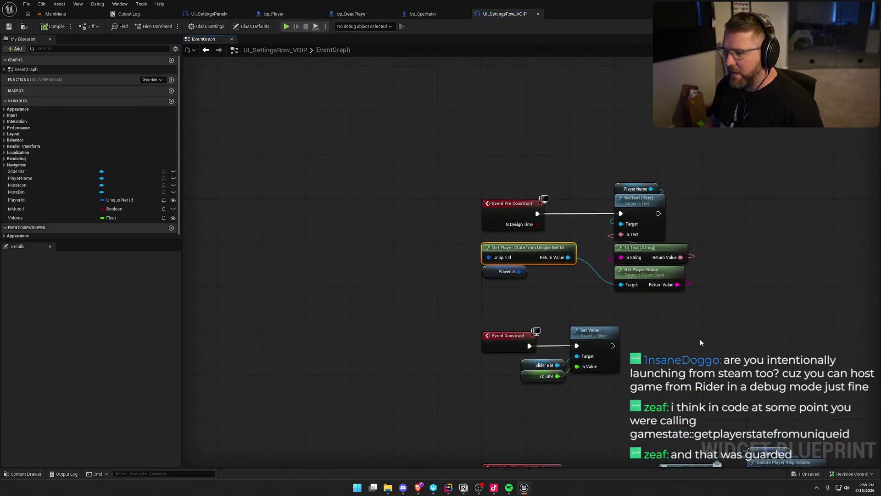
Lower the Get Player State and Player Id nodes in the UI_SettingsRow_VOIP graph.
mouse_move(407, 189)
mouse_down()
mouse_move(407, 204)
mouse_move(411, 192)
mouse_move(396, 210)
mouse_move(415, 205)
mouse_up()
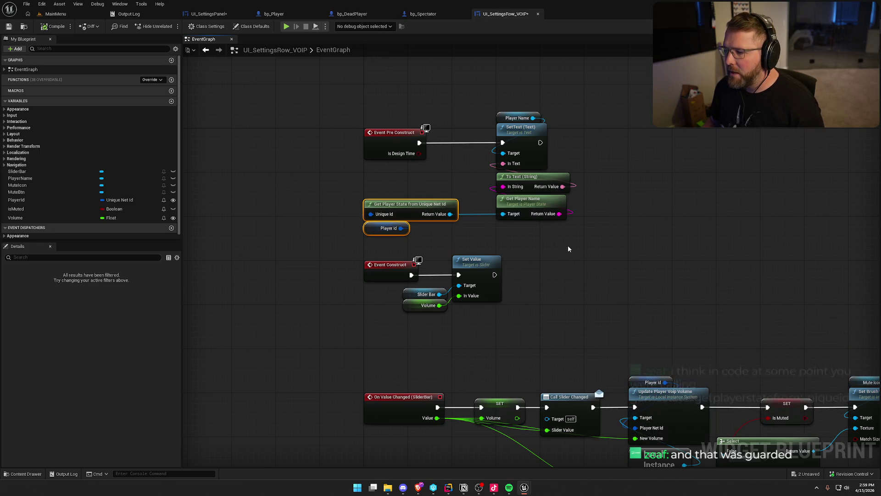
drag(570, 245, 330, 107)
click(326, 117)
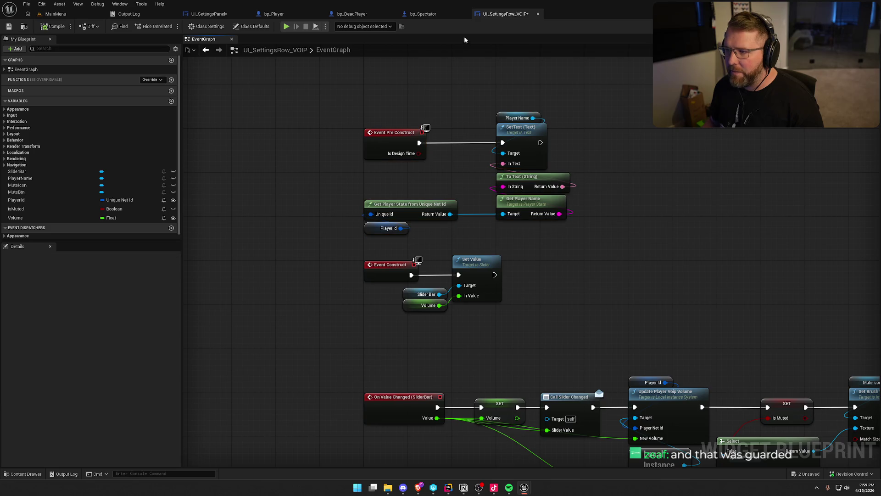
Review the nodes across the bp_Spectator, Game Voice Controls and UI_SettingsRow_VOIP graphs.
click(423, 14)
click(209, 14)
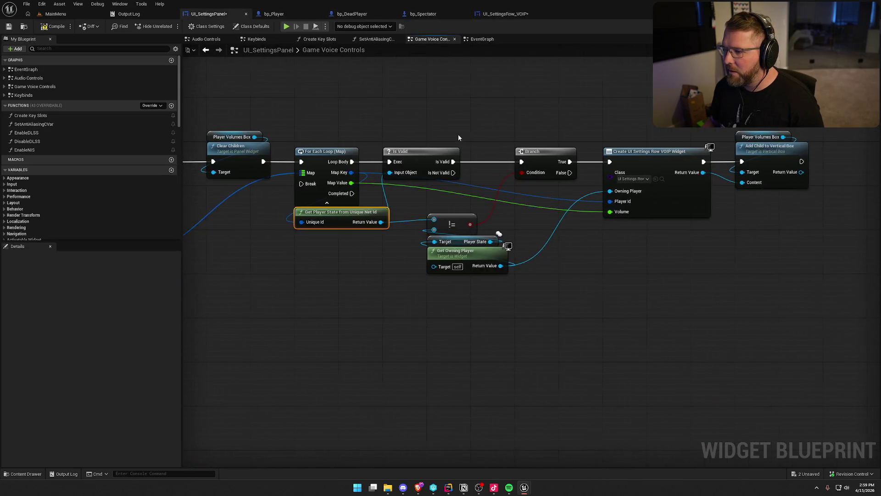
drag(368, 118, 720, 344)
mouse_move(513, 279)
mouse_down()
mouse_move(554, 254)
mouse_move(561, 287)
mouse_up()
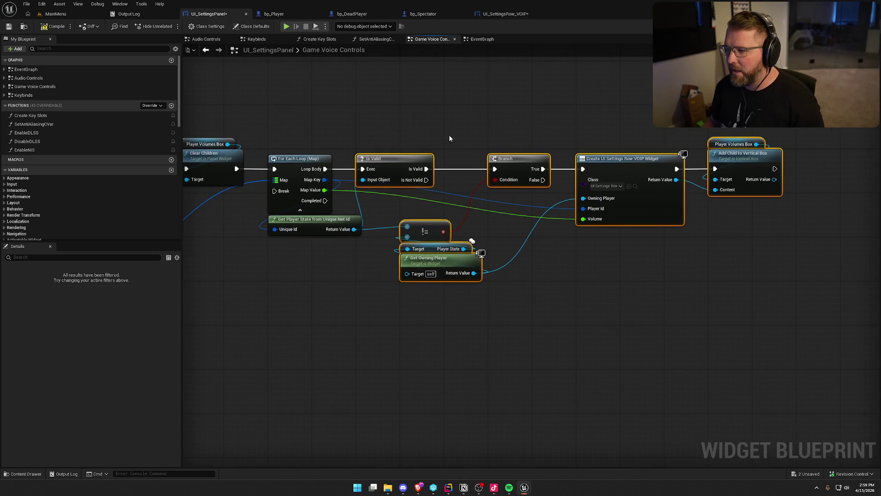
mouse_move(389, 114)
mouse_down()
mouse_move(531, 255)
mouse_move(772, 327)
mouse_up()
click(505, 14)
drag(343, 91, 714, 360)
click(209, 13)
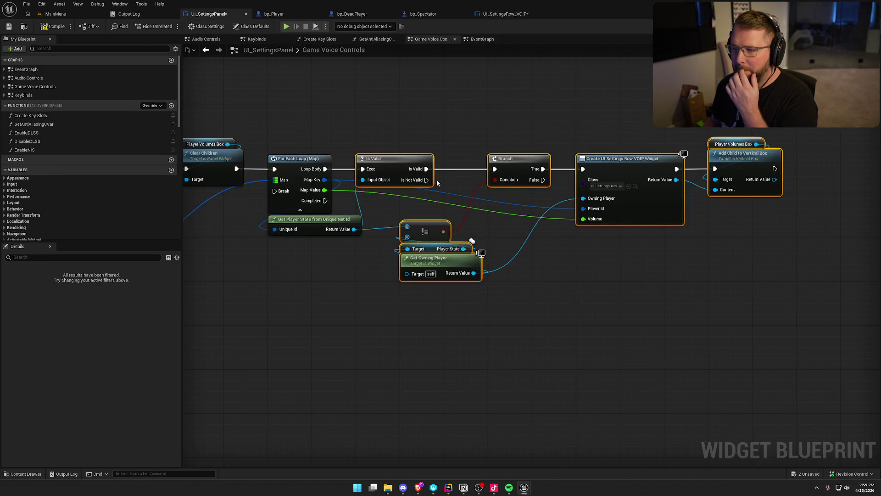
click(321, 224)
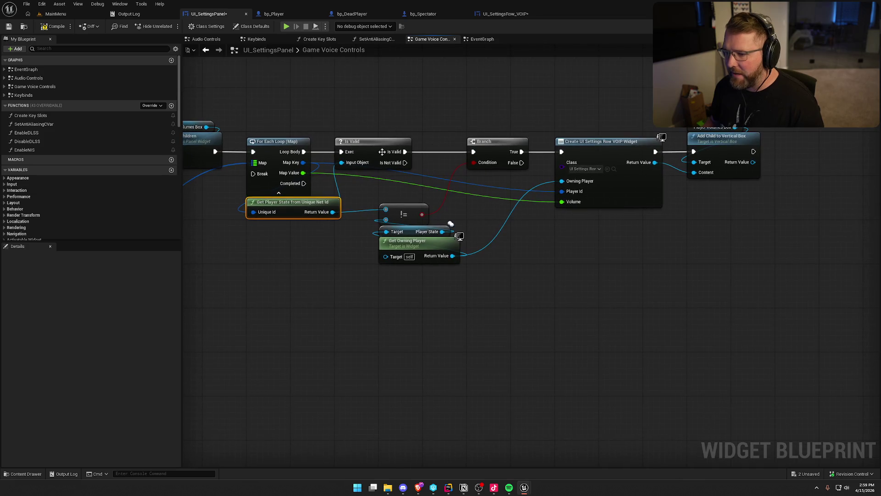
drag(344, 103, 822, 354)
click(646, 284)
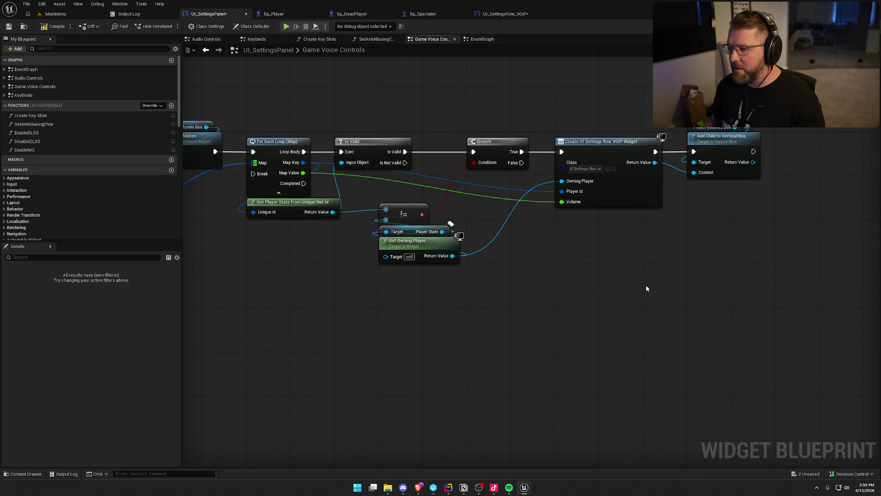
click(505, 14)
drag(578, 239, 256, 130)
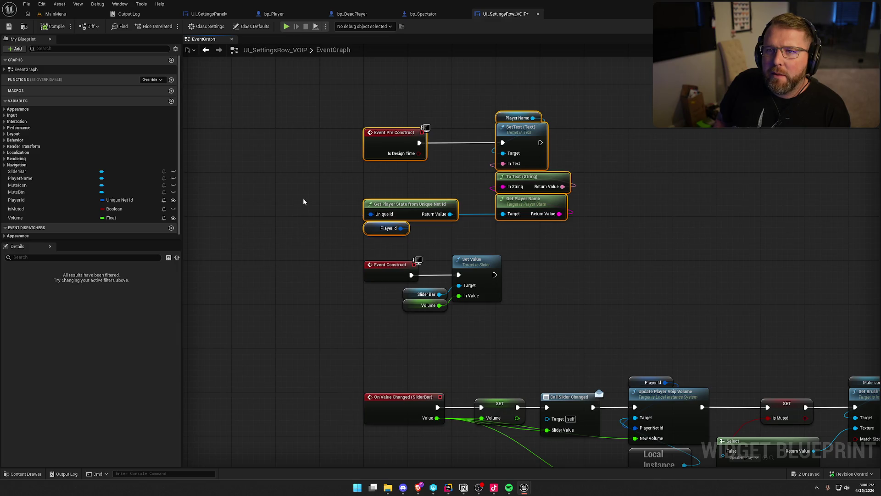
Back in Rider, hide the Unreal log panel and search everywhere for 'getplayerstatefrom'.
click(448, 487)
click(860, 295)
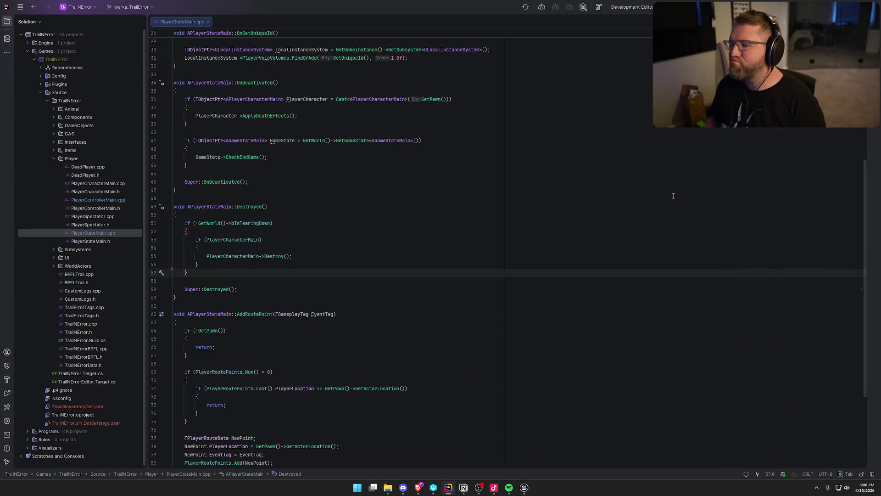
key(shift)
key(shift)
text(ge)
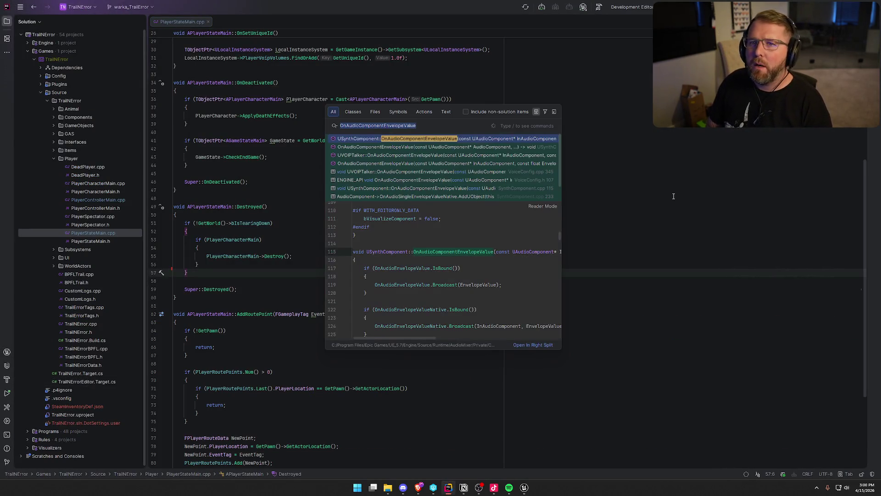
text(tplayerstate)
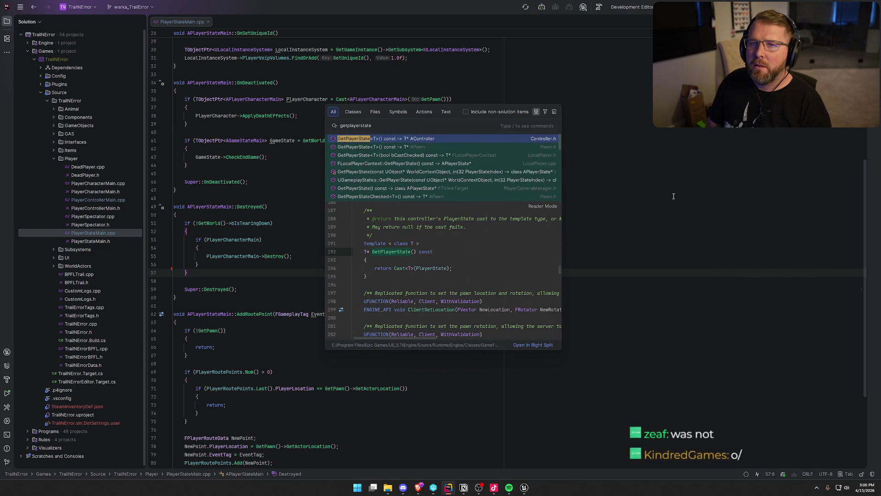
text(fromu)
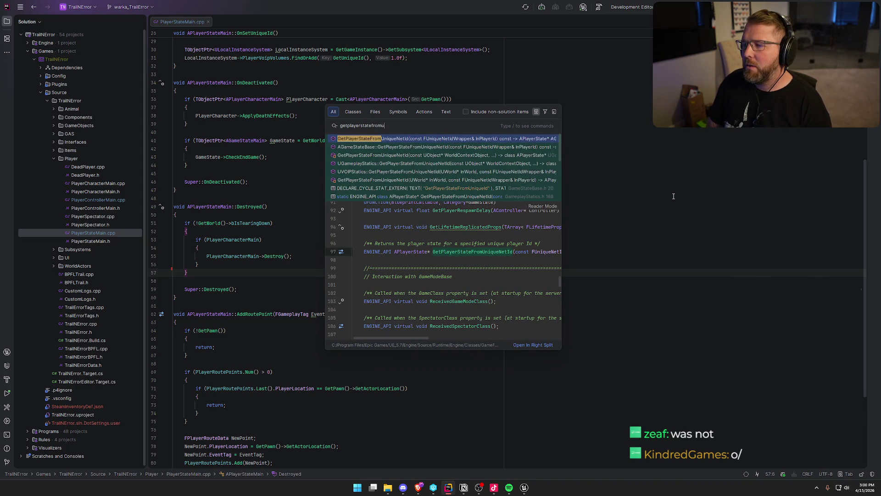
click(473, 139)
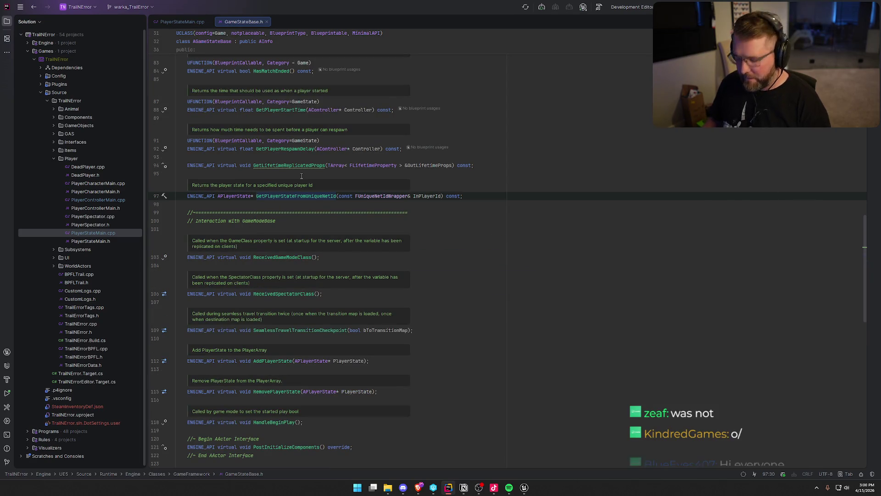
key(shift)
key(shift)
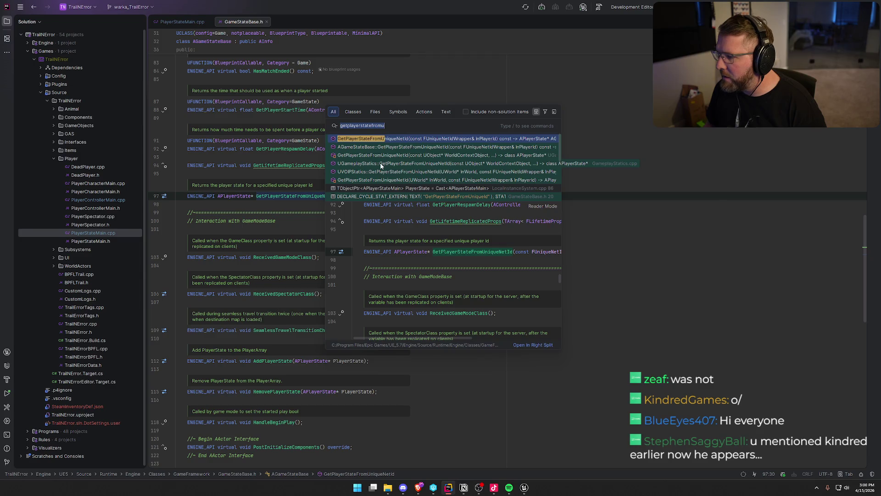
click(242, 34)
click(266, 22)
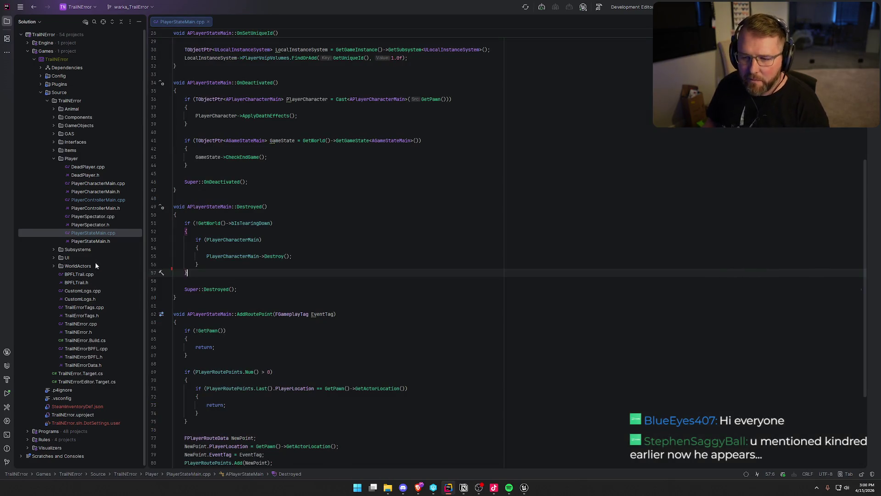
Open GameStateMain.cpp from GameObjects, search it for 'getplayer', then close it.
click(54, 125)
double_click(94, 168)
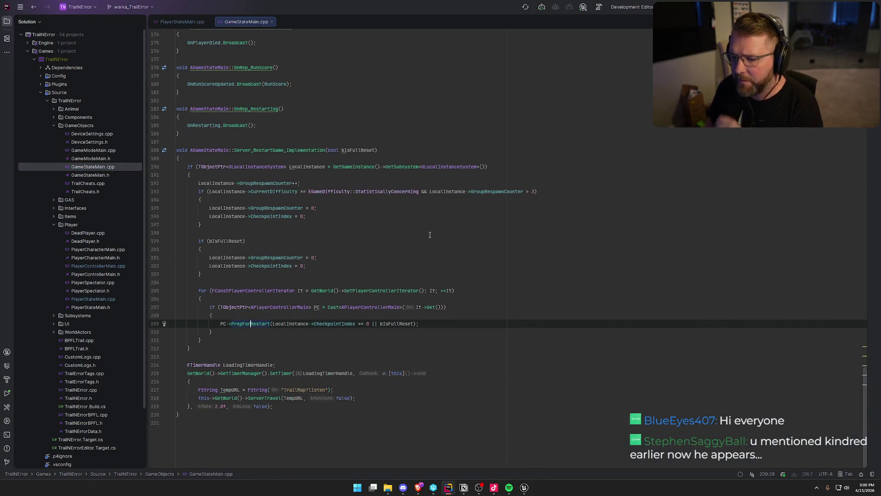
key(ctrl+f)
text(getu)
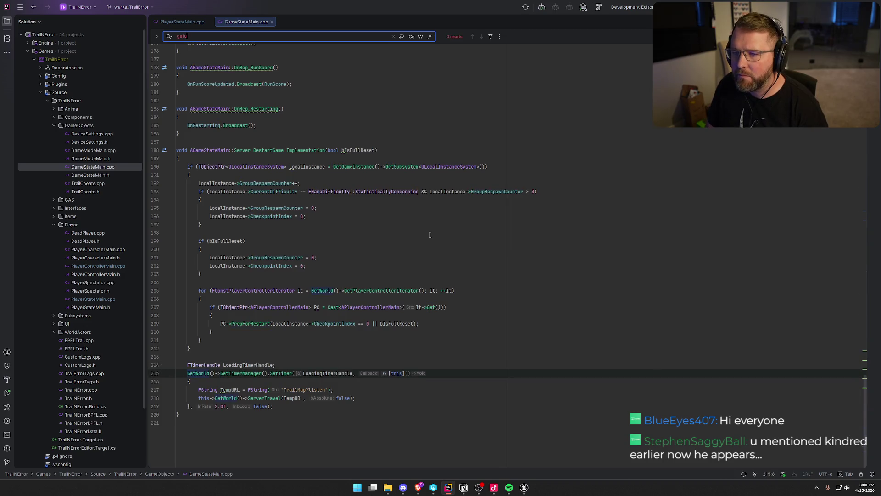
key(BackSpace)
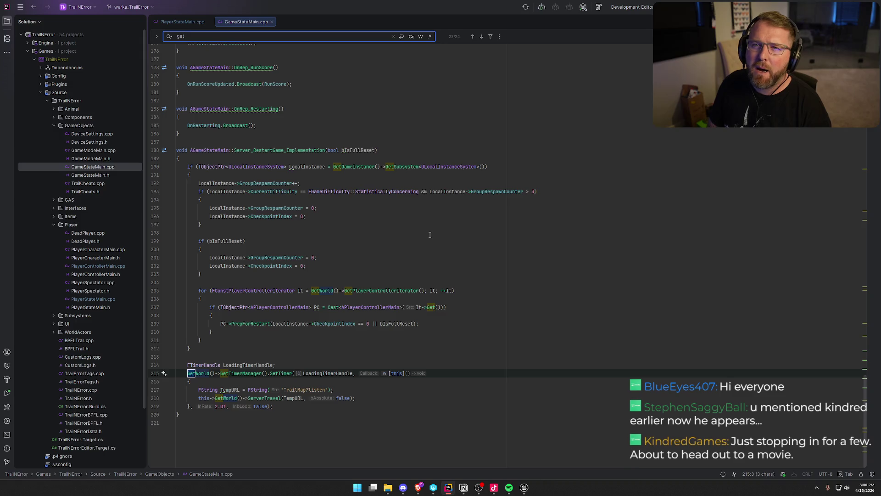
text(player)
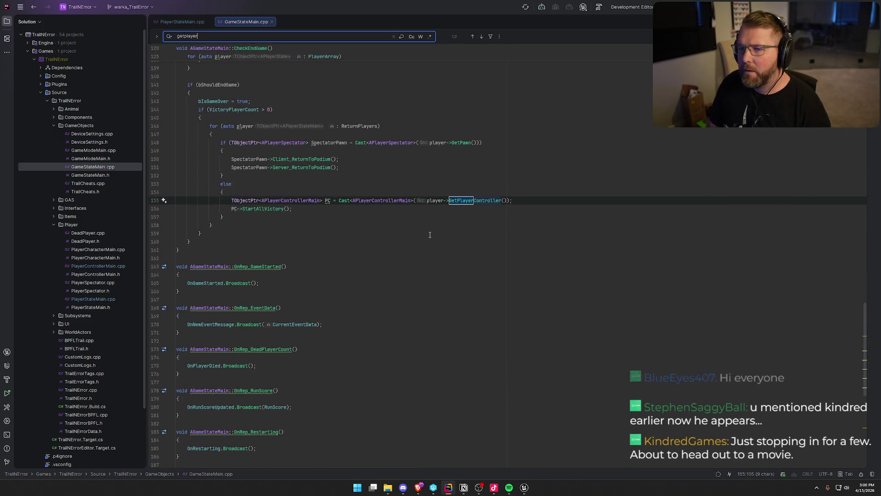
key(Return)
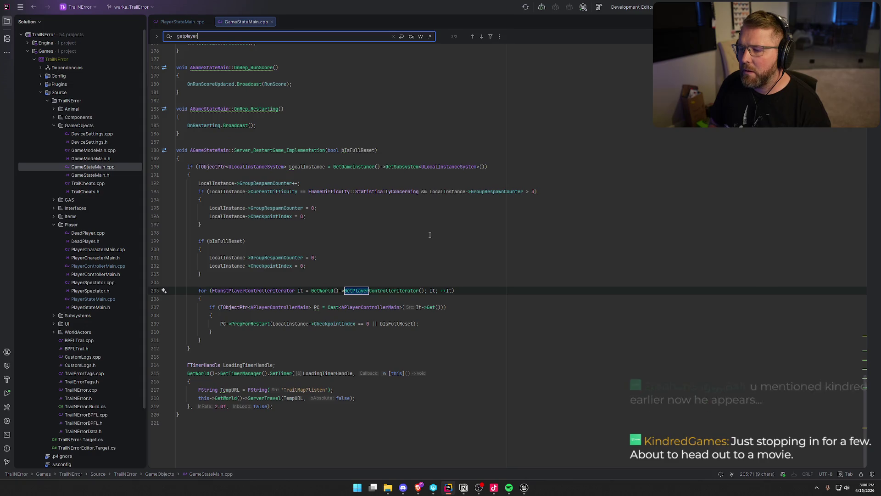
middle_click(257, 20)
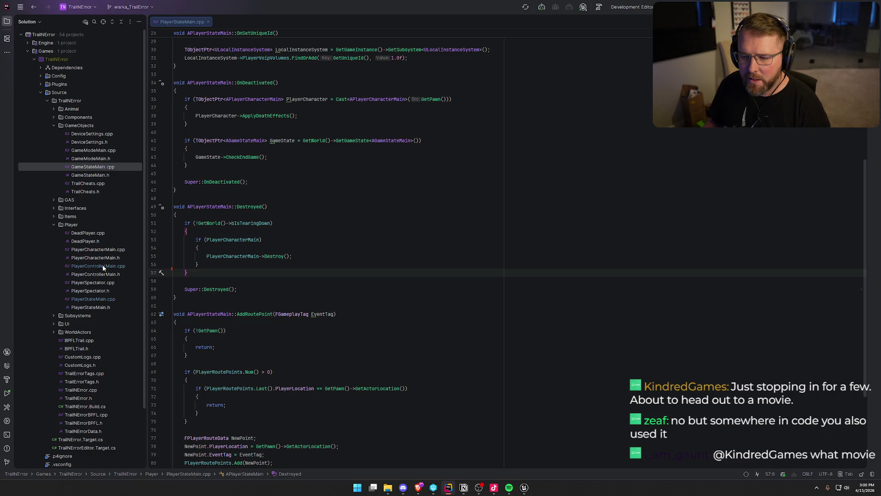
Search PlayerSpectator.cpp and PlayerCharacterMain.cpp for 'getplayer', ending at the GetPlayerName match on line 198.
double_click(93, 282)
key(ctrl+f)
text(g)
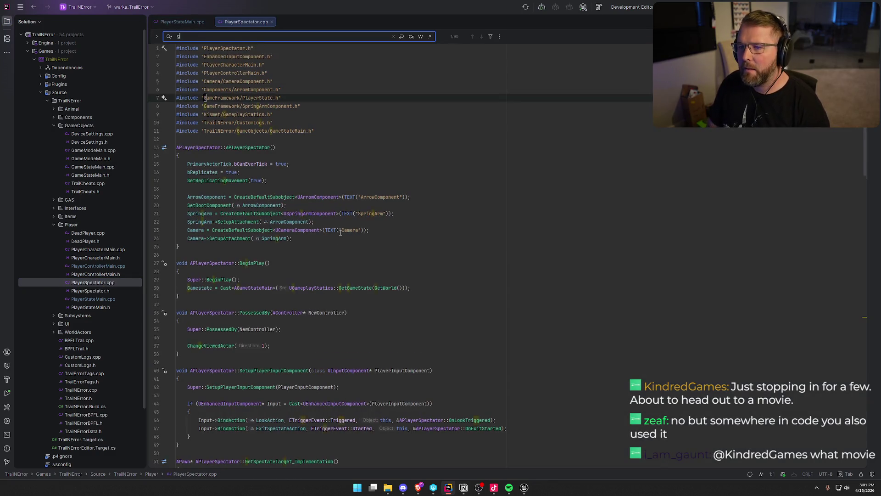
text(etplayer)
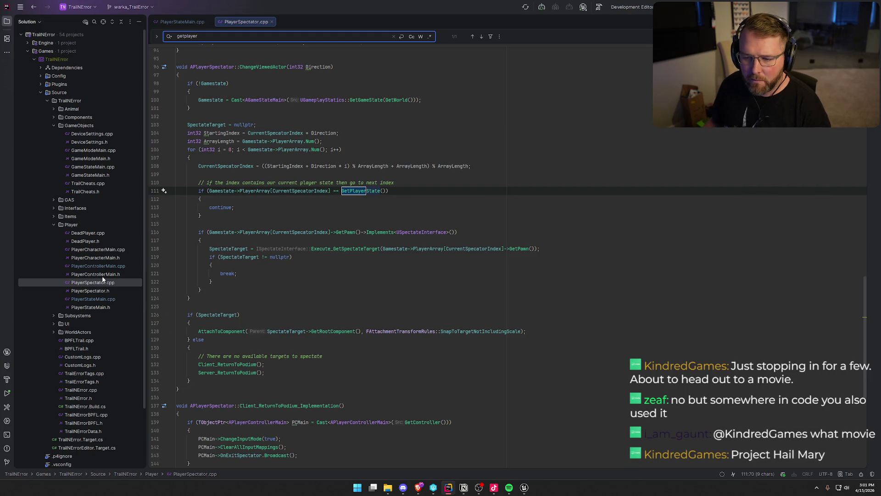
double_click(98, 250)
key(ctrl+f)
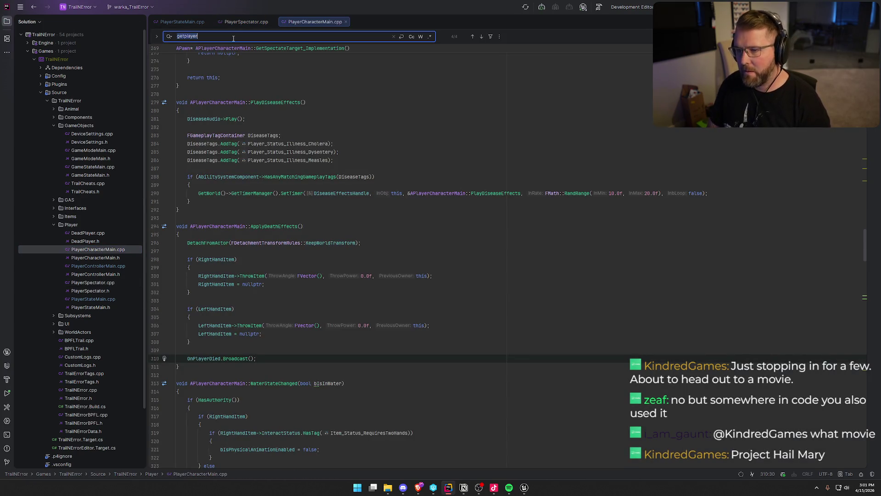
key(Return)
key(Return)
key(Return)
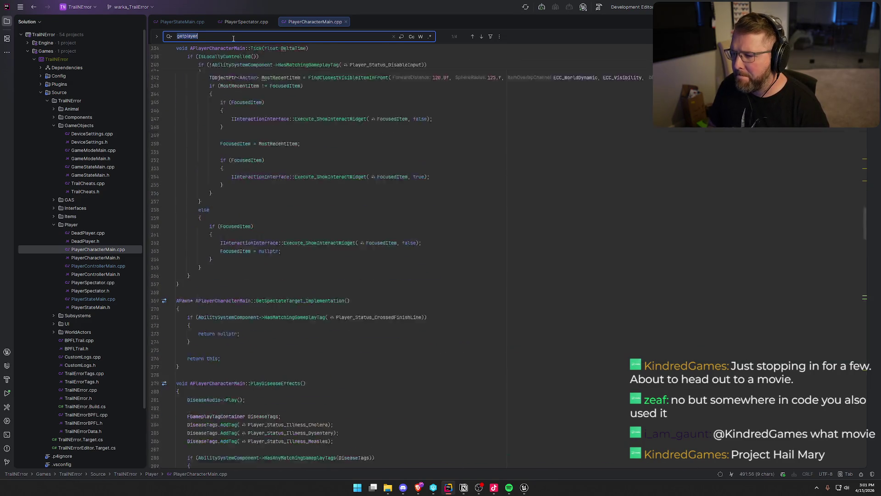
key(Return)
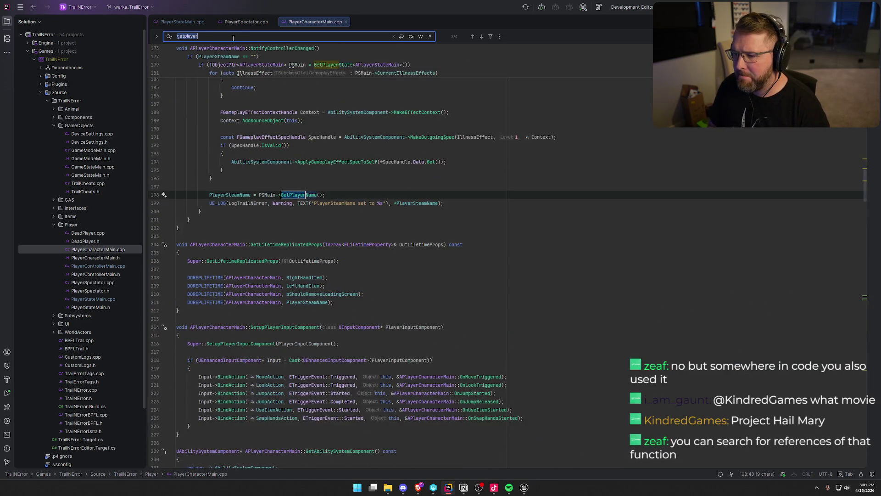
key(shift+Return)
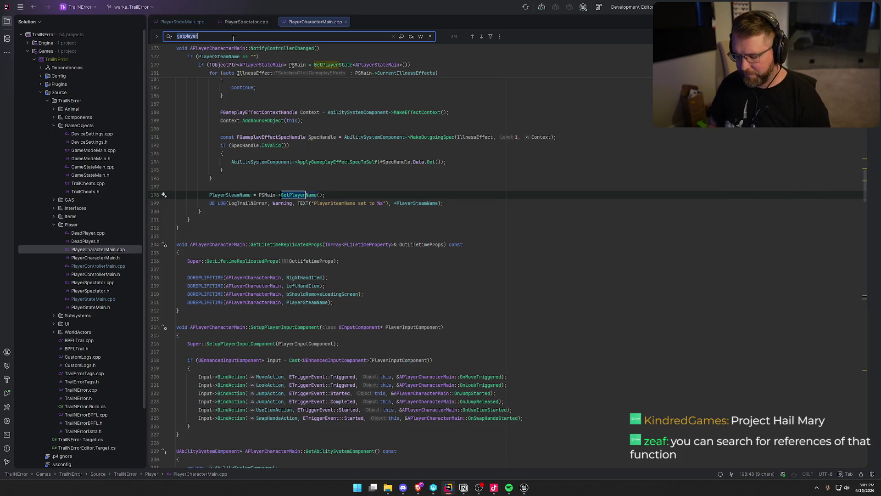
Search everywhere for GetPlayerStateFromUniqueNetId, open its LocalInstanceSystem.cpp call, and highlight PlayerNetId on line 86.
key(shift)
key(shift)
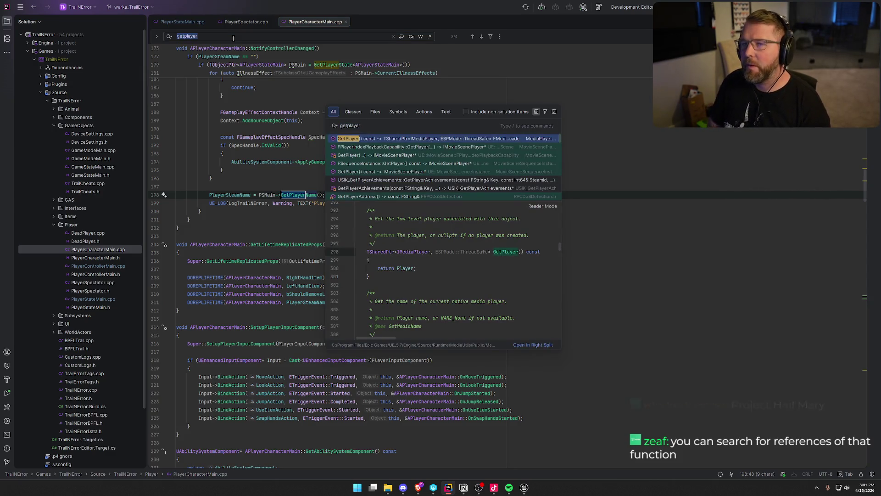
text(state)
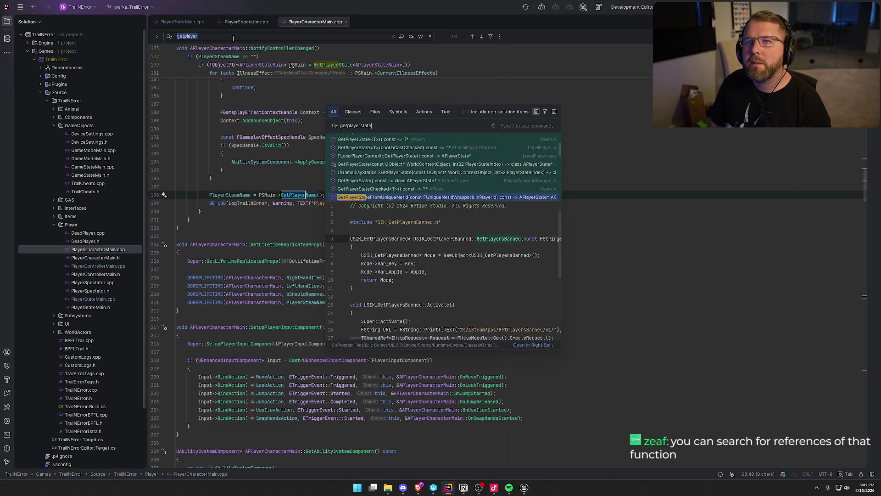
text(from)
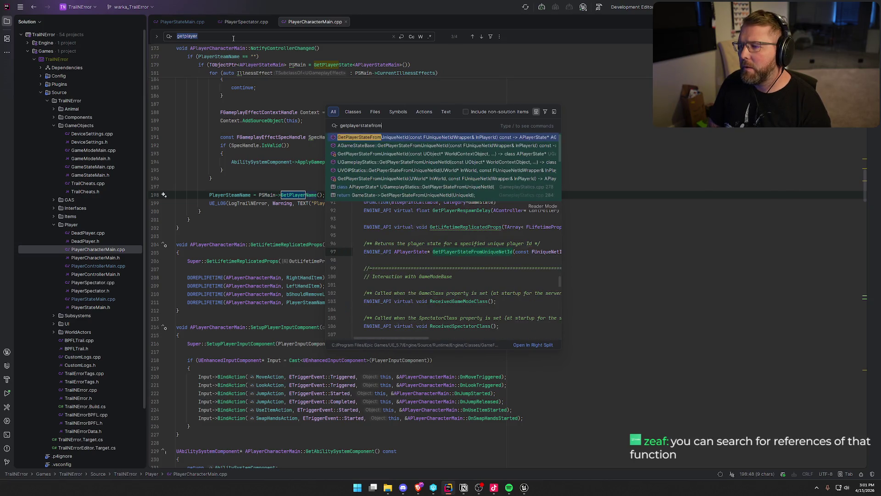
text(uniquenet)
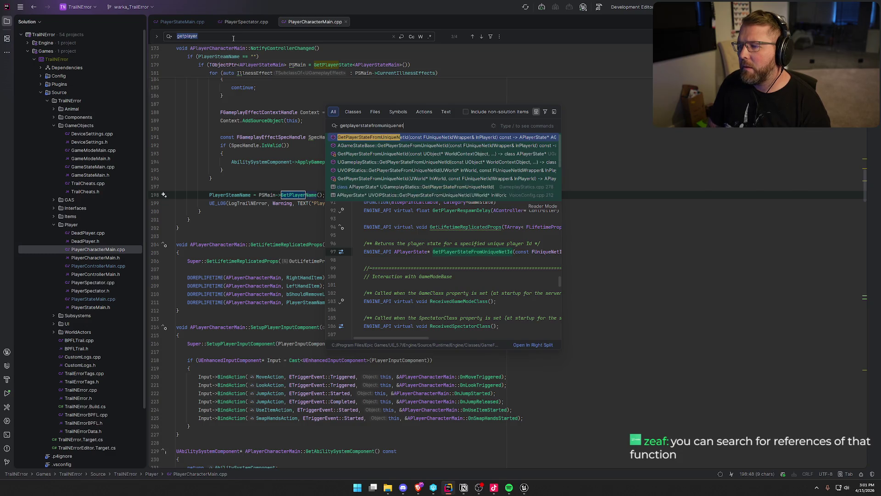
text(id)
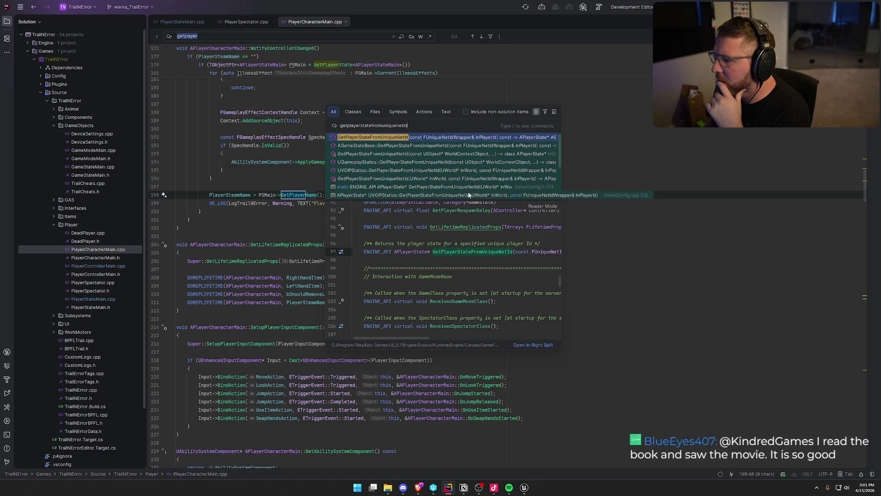
scroll(467, 184, down, 3)
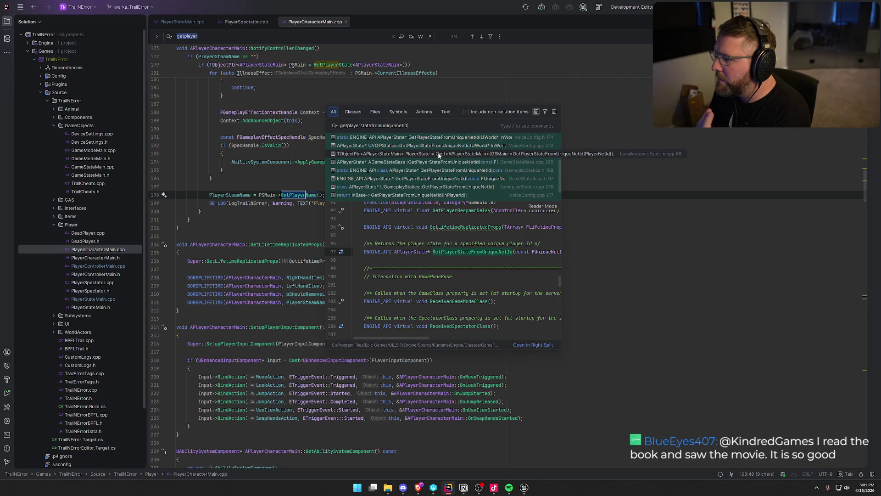
click(439, 154)
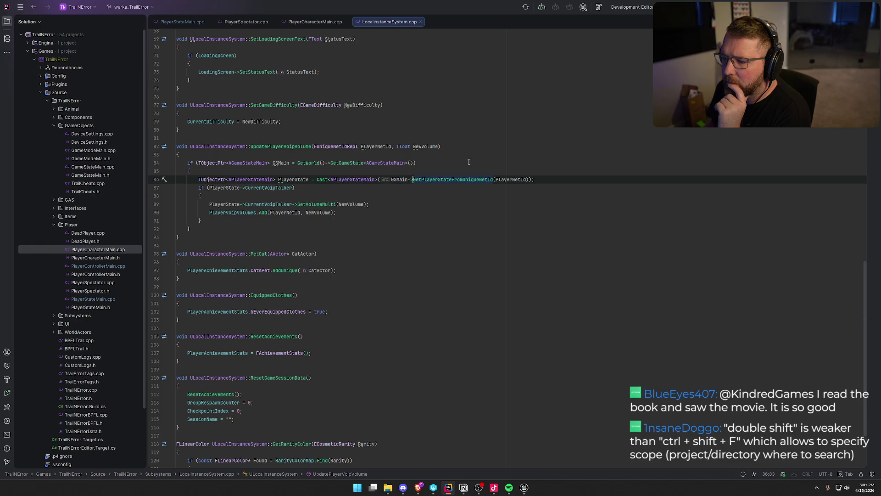
click(512, 180)
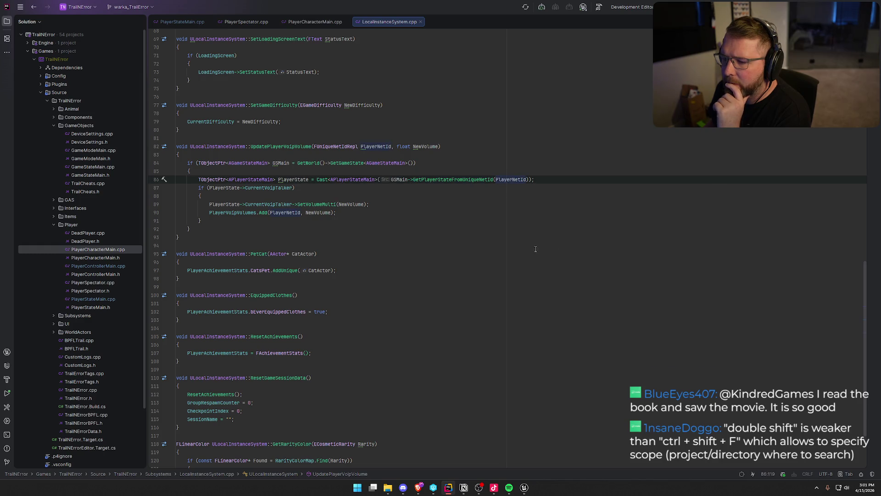
Rewrite line 86's PlayerState cast as an 'if (...)' condition without the trailing semicolon.
click(284, 180)
click(198, 179)
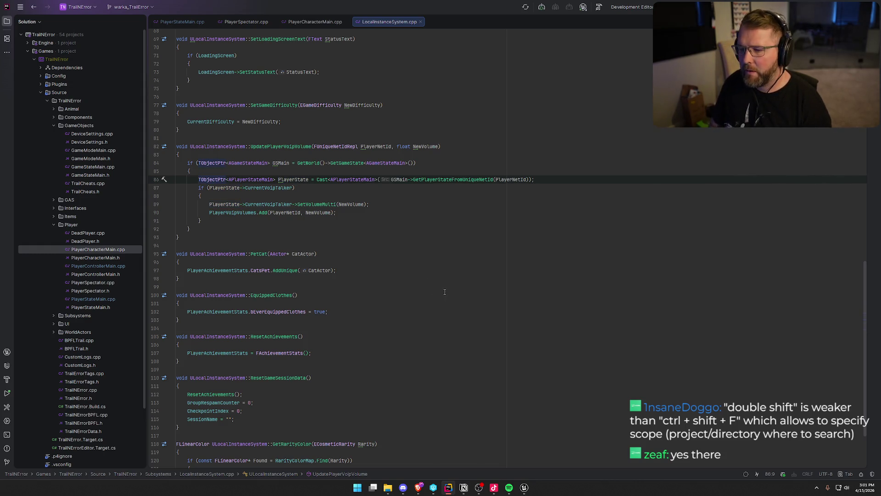
text(if ()
key(End)
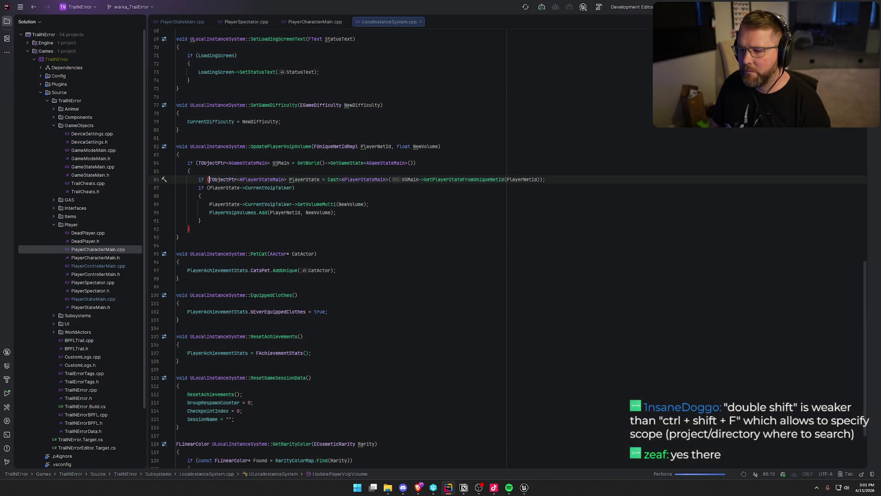
key(BackSpace)
text())
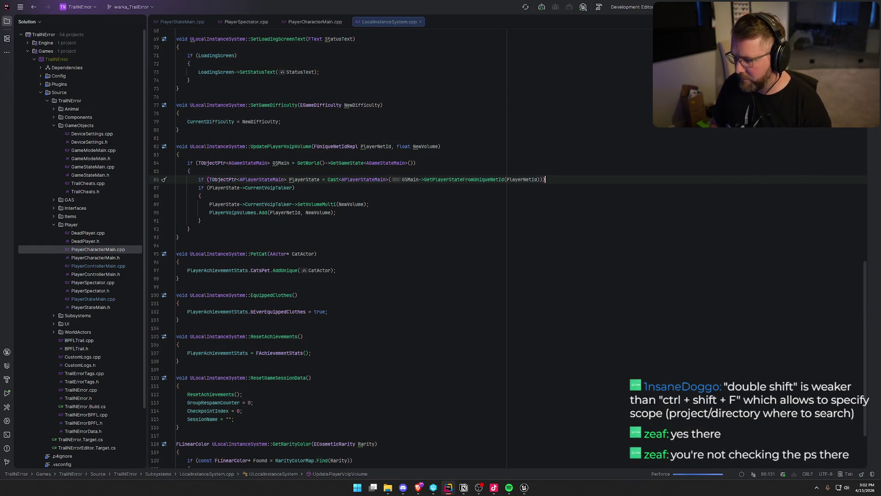
Add opening and closing braces for the if, moving the closing brace below the SetVolumeMulti line.
key(Return)
text({)
key(Return)
key(Down)
key(End)
key(Return)
text(})
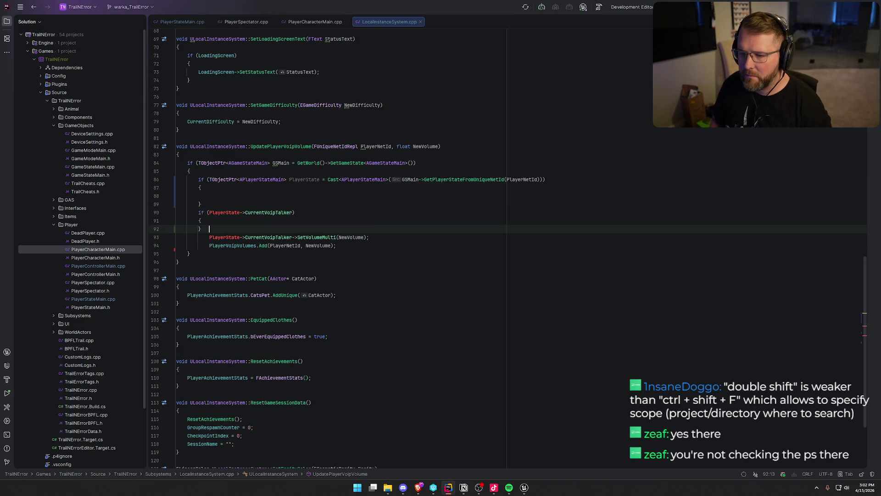
key(alt+shift+Down)
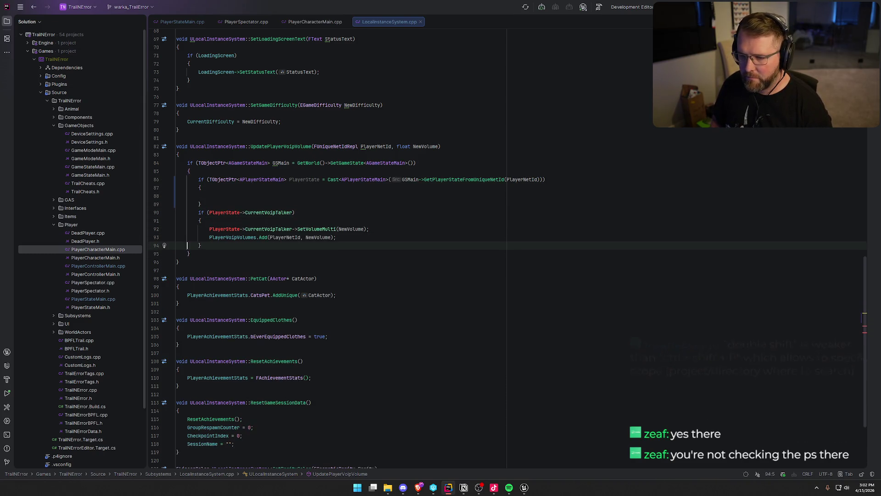
Cut the CurrentVoipTalker if-block and paste it inside the new PlayerState braces.
key(ctrl+w)
key(ctrl+w)
key(ctrl+w)
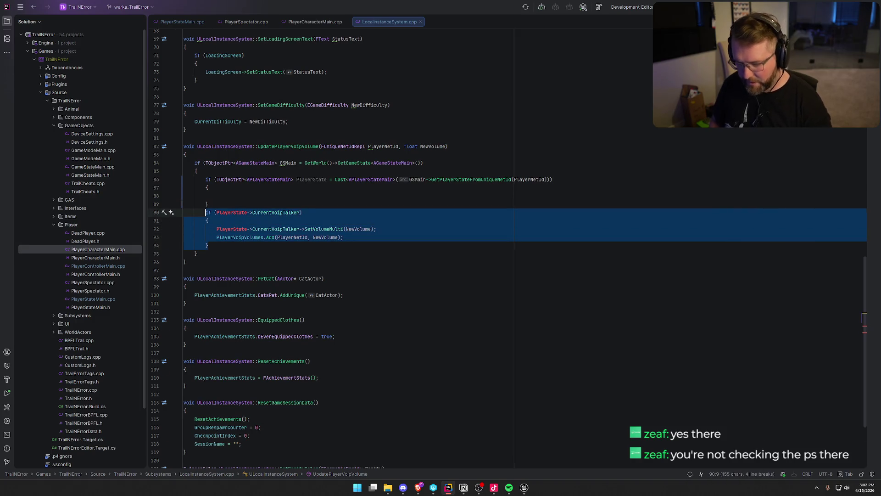
key(ctrl+x)
click(217, 195)
key(ctrl+v)
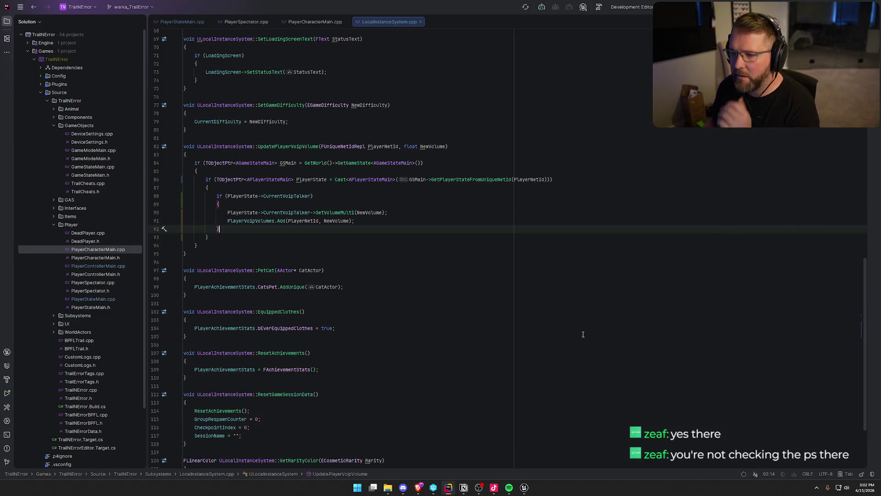
key(Down)
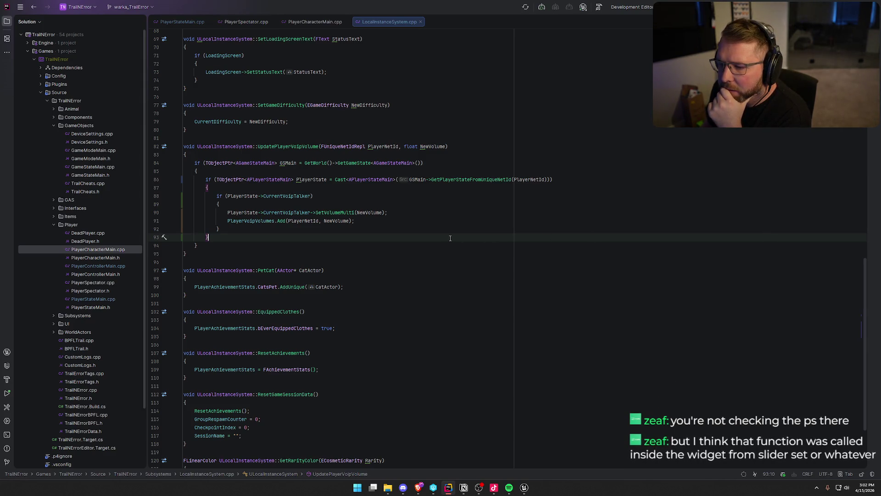
Select GetPlayerStateFromUniqueNetId and review its usages with Search Everywhere.
double_click(471, 180)
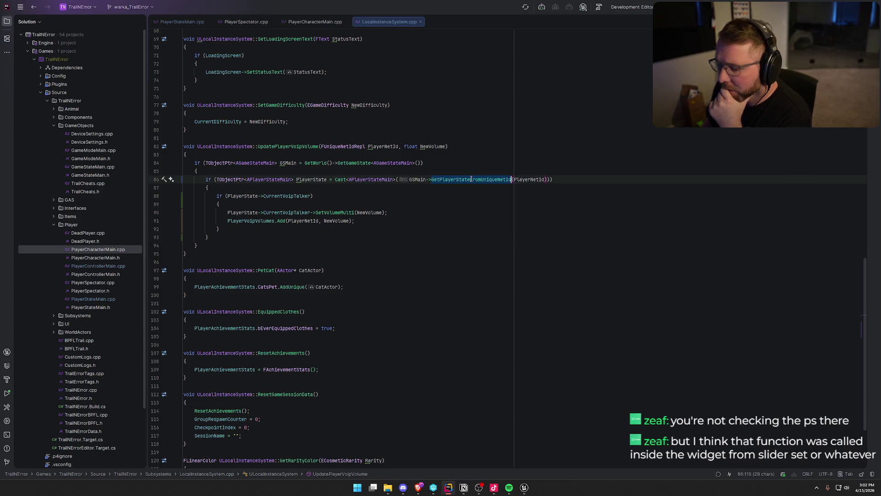
key(ctrl+t)
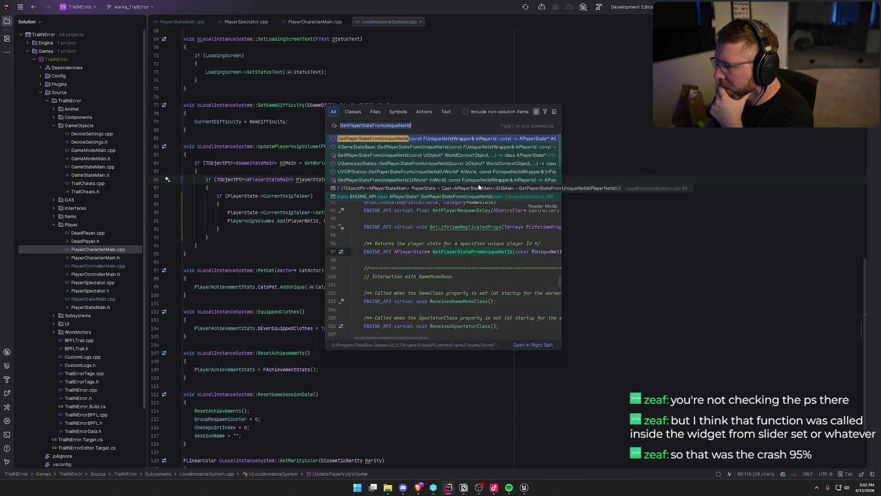
scroll(478, 151, down, 3)
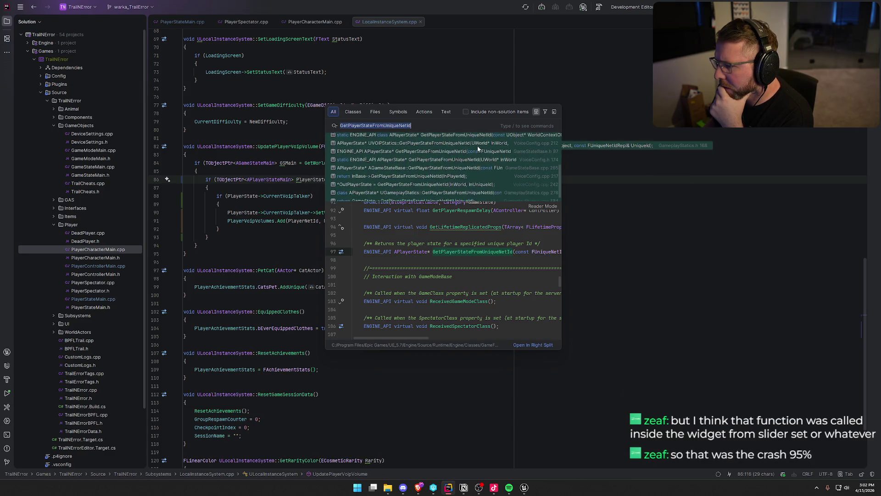
scroll(478, 148, down, 1)
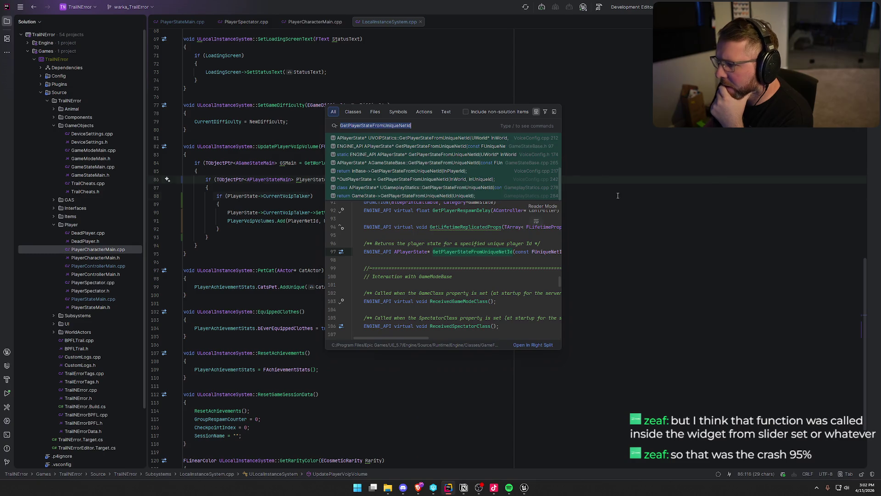
click(617, 196)
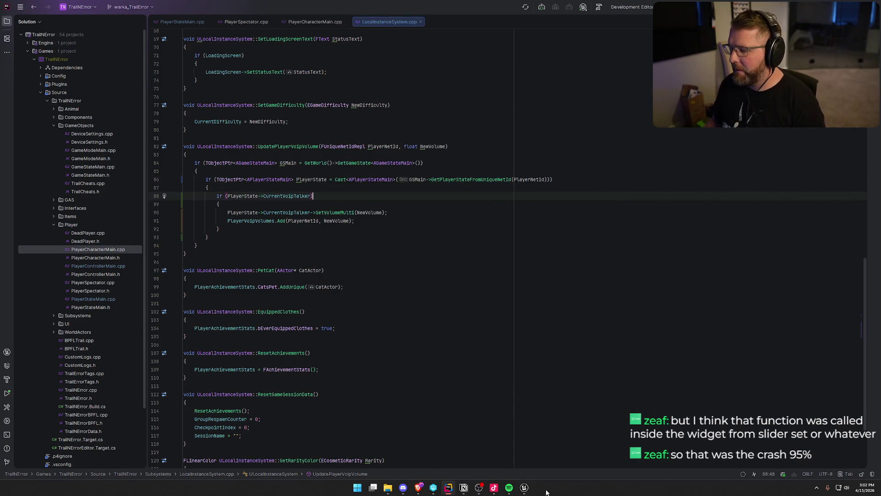
Bring the Unreal Editor's UI_SettingsRow_VOIP blueprint editor to the front.
right_click(524, 487)
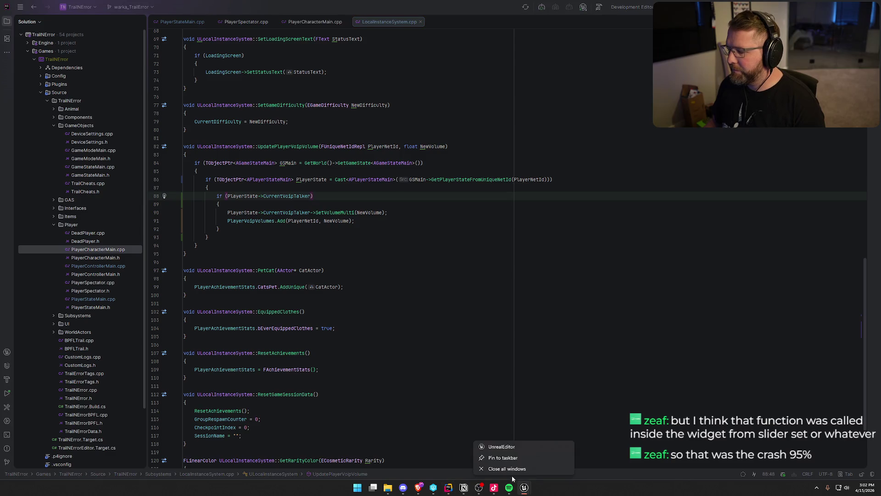
click(524, 488)
click(496, 445)
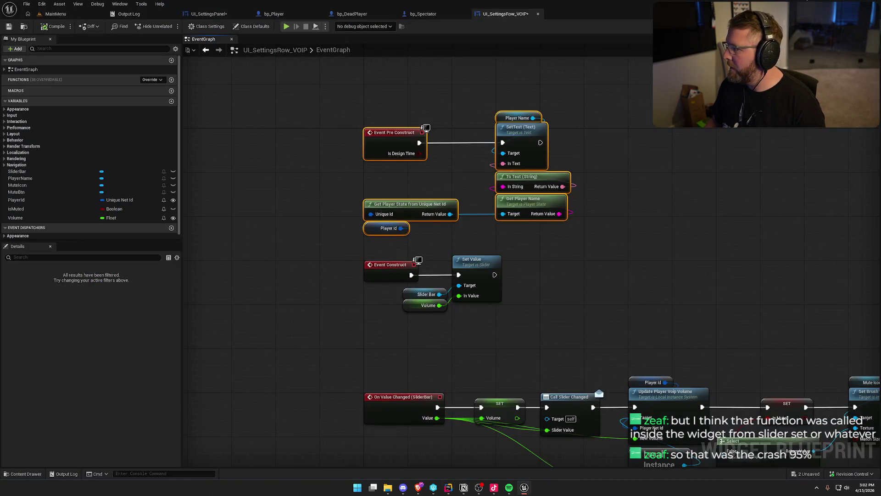
Save UI_SettingsPanel and UI_SettingsRow_VOIP, then return to line 85 of LocalInstanceSystem.cpp in Rider.
key(ctrl+shift+s)
click(461, 317)
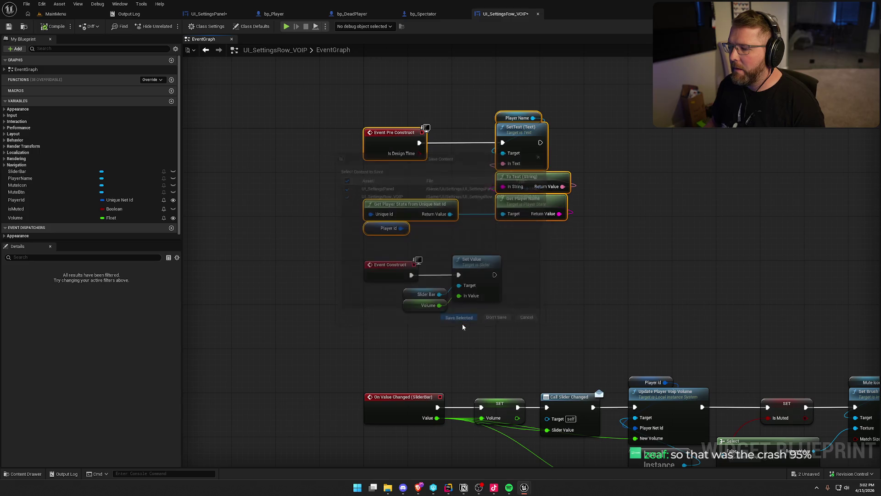
click(447, 319)
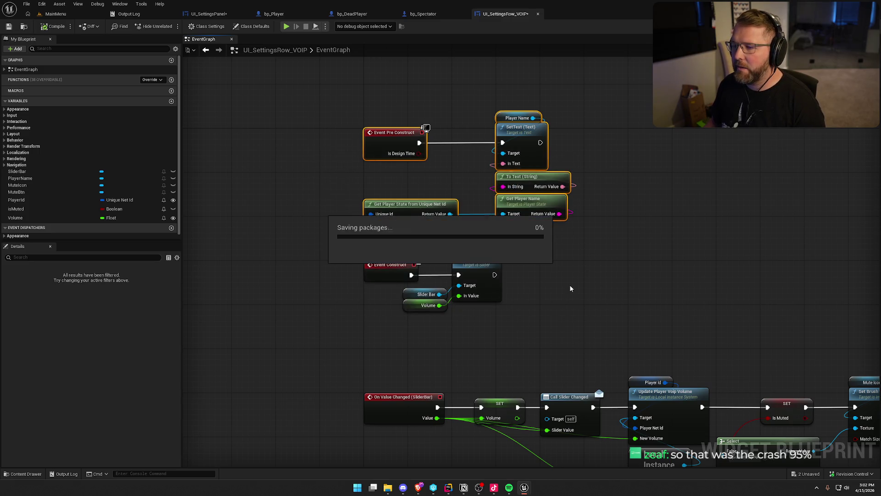
key(alt+Tab)
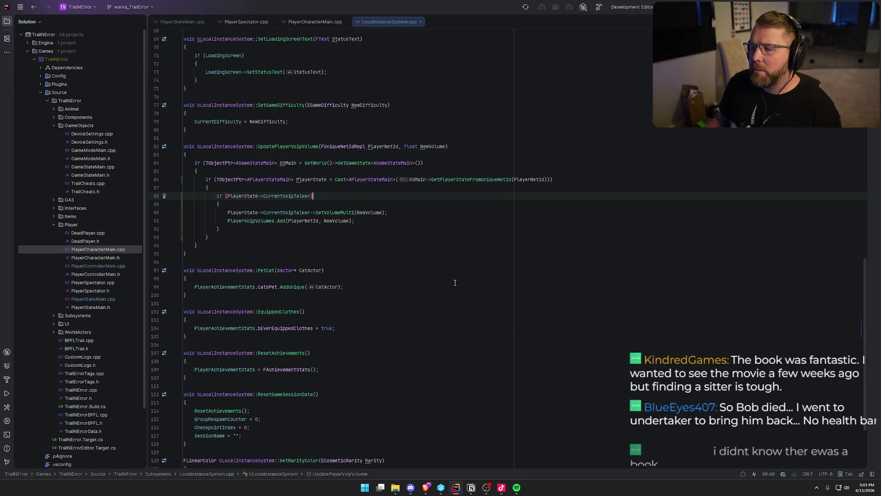
click(195, 173)
Build the project with Ctrl+Shift+B from UpdatePlayerVoipVolume's PlayerState check until Build succeeded.
click(208, 179)
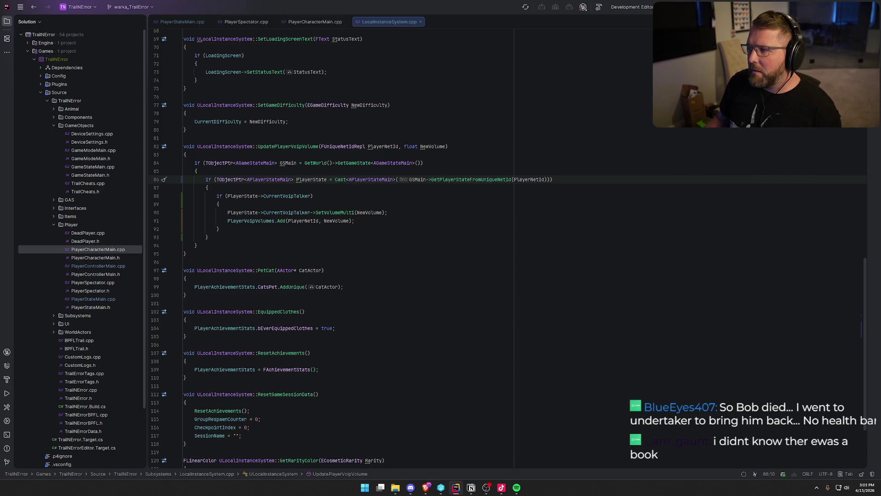
key(ctrl+shift+b)
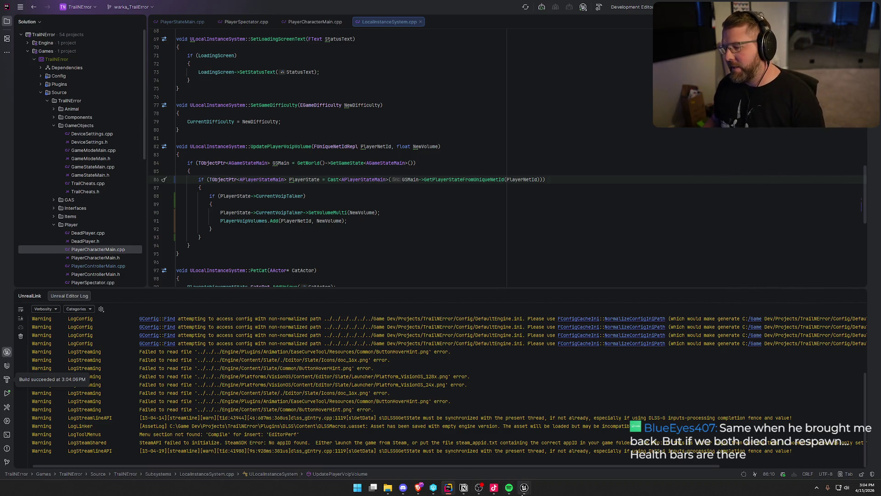
Open the Game Voice Controls graph of the UI_SettingsPanel widget in Unreal Editor.
mouse_move(524, 487)
click(546, 447)
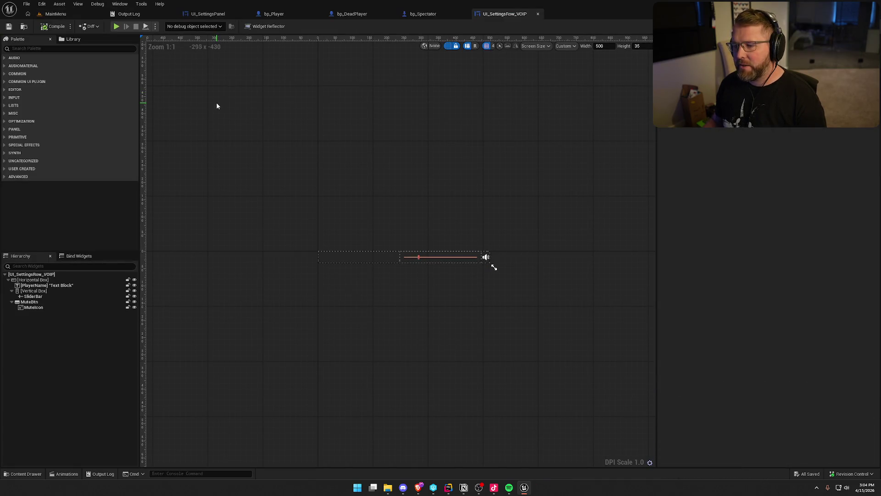
click(221, 14)
click(863, 26)
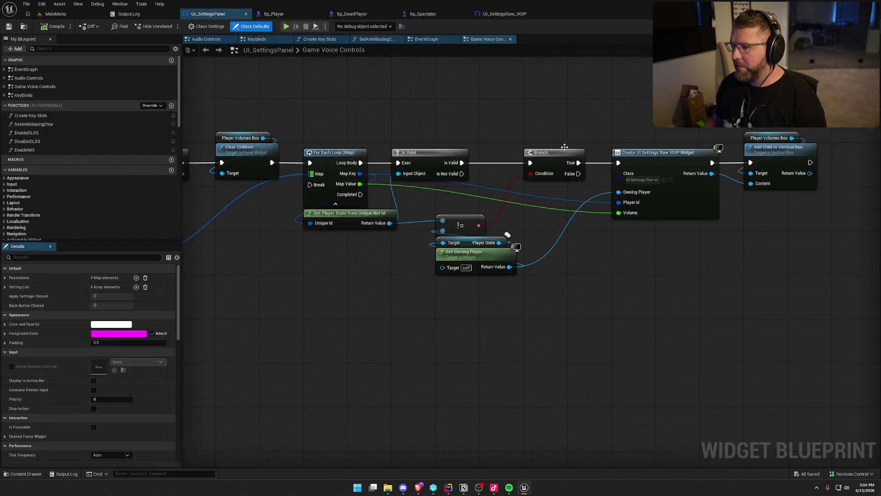
Inspect the Is Valid node after For Each Loop, then pan left along the graph.
drag(472, 106, 385, 177)
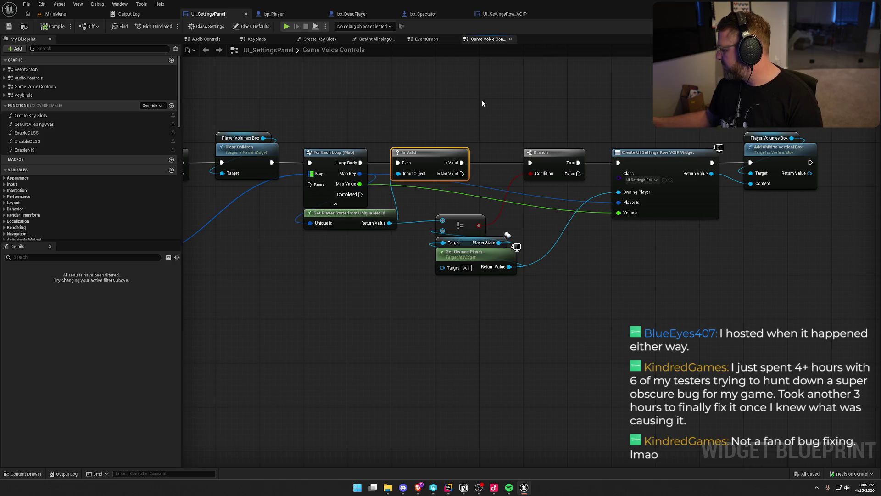
click(327, 342)
drag(326, 334, 376, 344)
drag(378, 296, 401, 302)
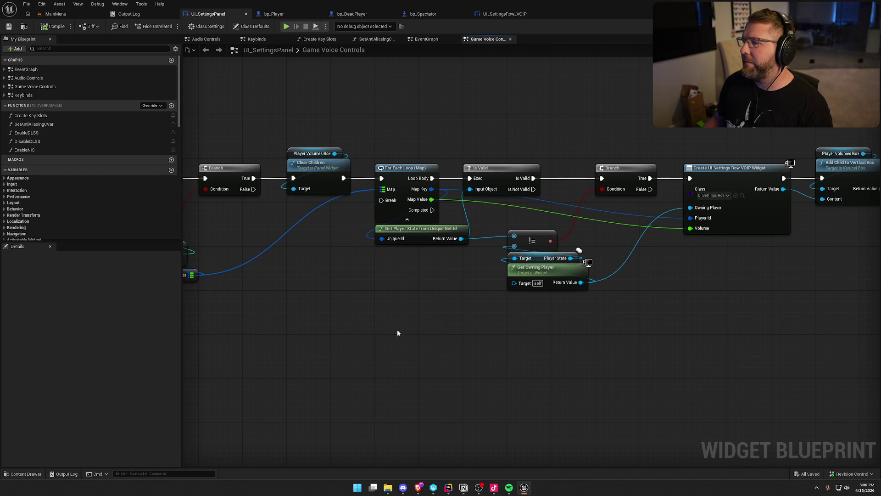
Return to the MainMenu level and close the extra editor tabs.
click(56, 13)
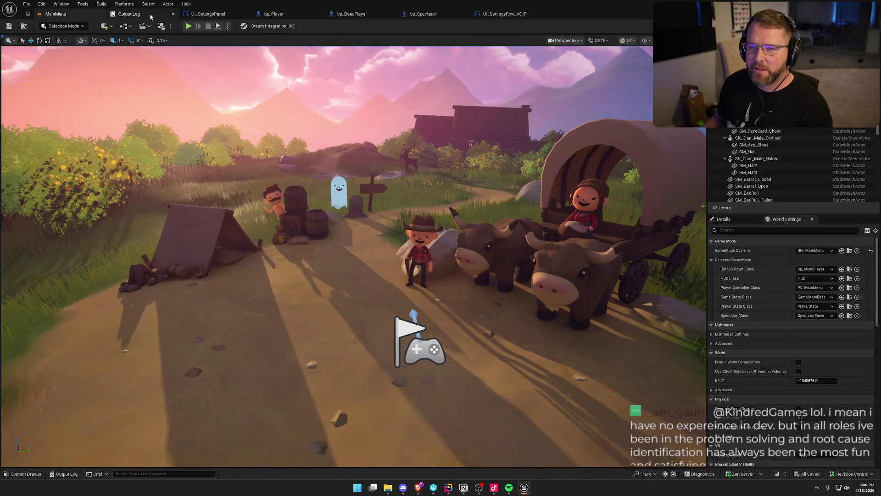
middle_click(150, 14)
middle_click(150, 14)
middle_click(150, 13)
middle_click(151, 14)
middle_click(150, 14)
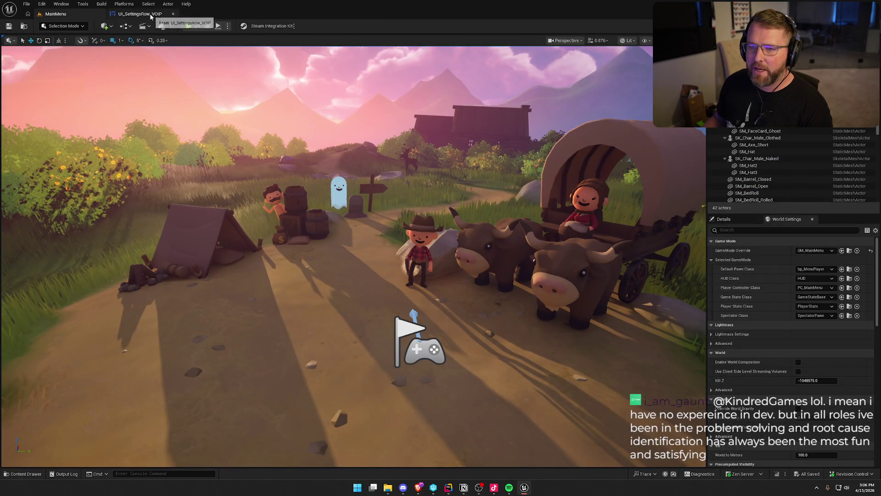
middle_click(151, 13)
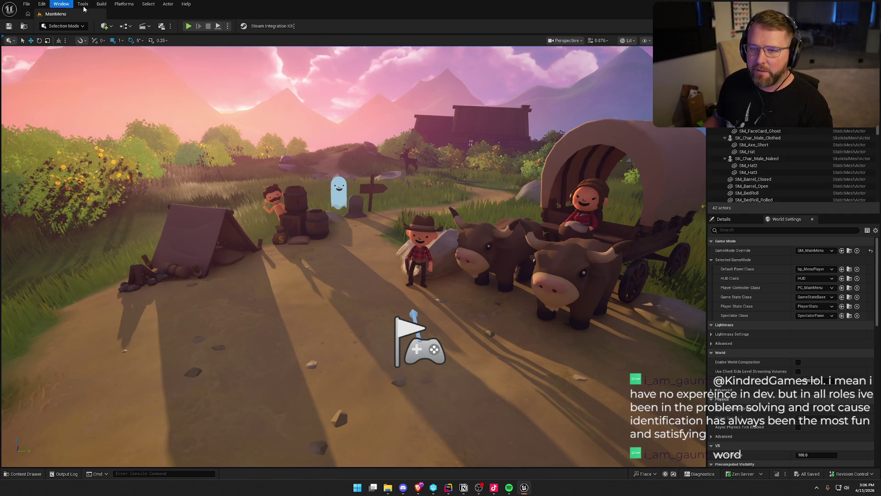
Package the project for Windows into the selected output folder.
mouse_move(124, 3)
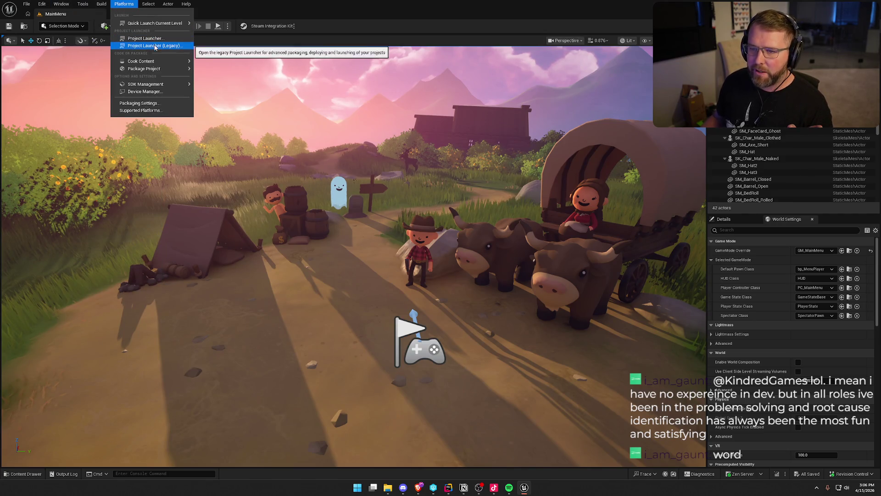
mouse_move(159, 68)
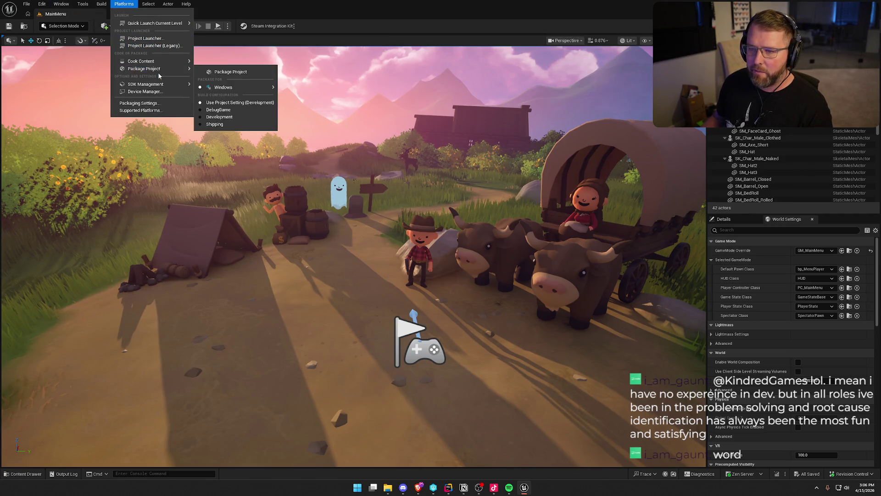
click(218, 73)
click(626, 301)
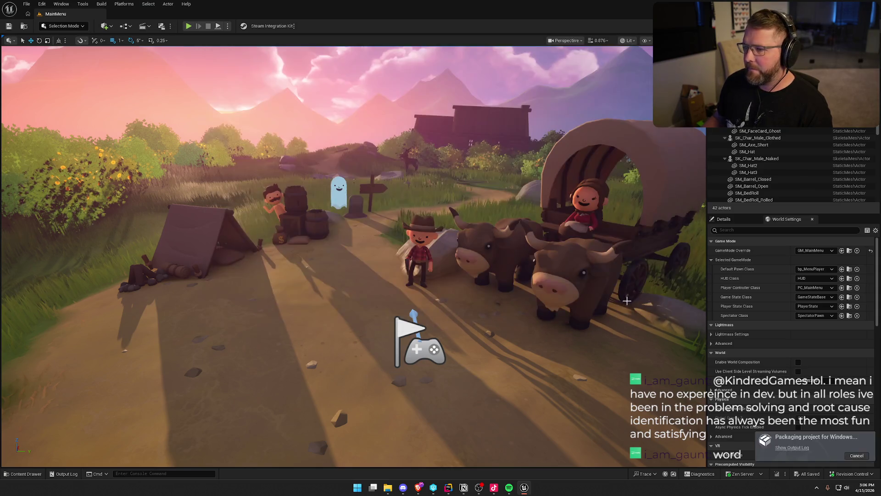
Show the packaging Output Log enlarged and clear its old entries.
click(792, 448)
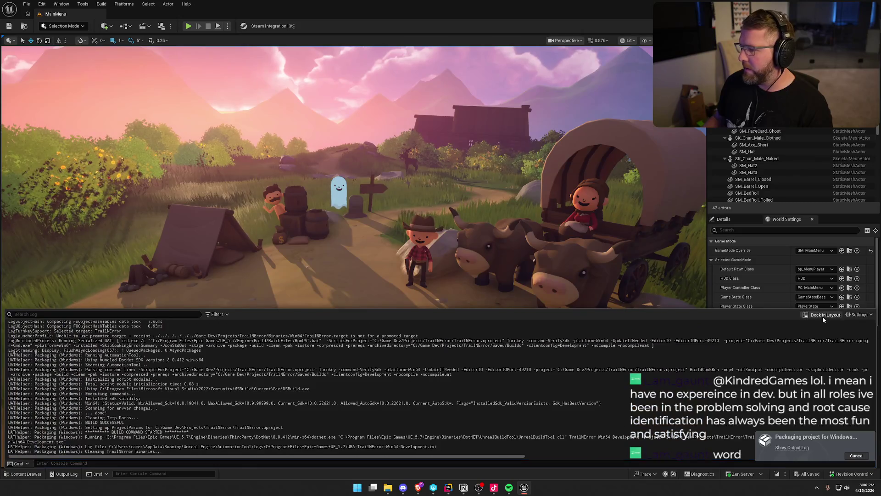
click(823, 316)
right_click(308, 124)
click(331, 138)
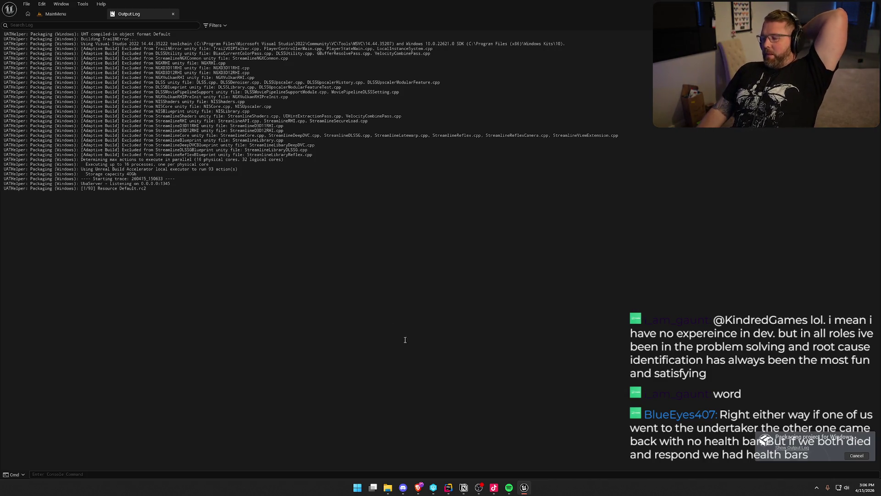
key(alt+Tab)
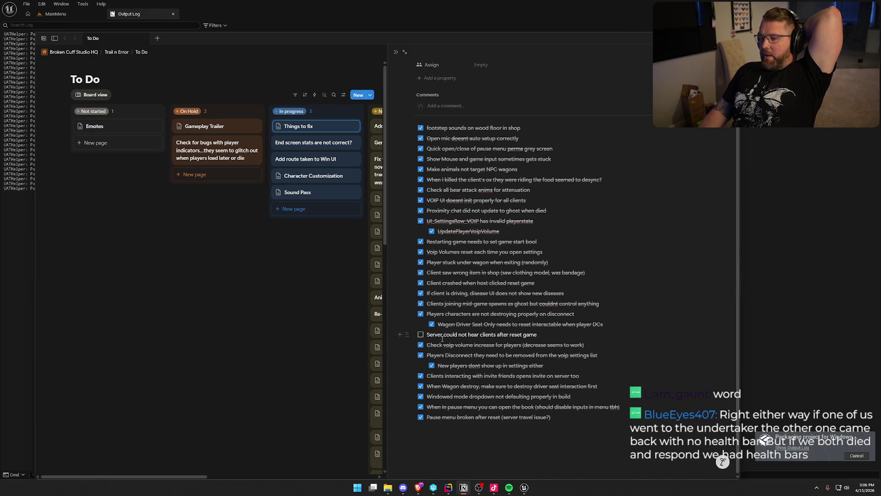
Tick 'Server could not hear clients after reset game' and add a to-do about the undertaker respawn UI.
click(421, 334)
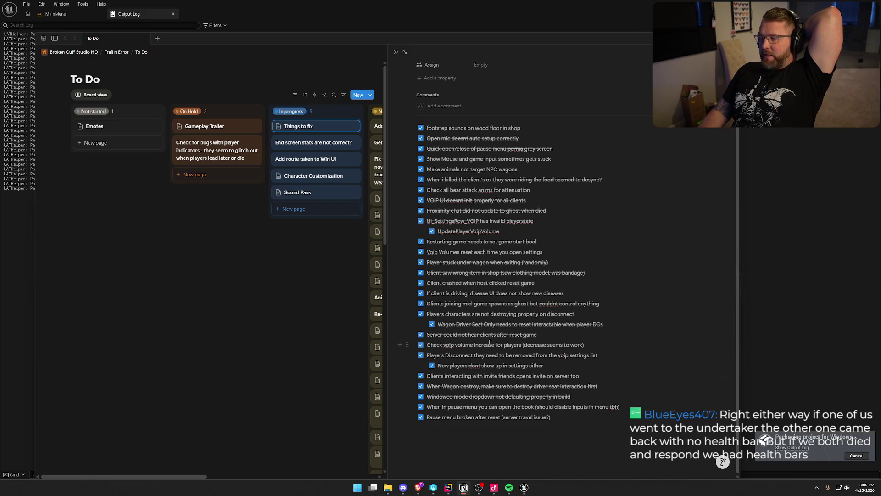
click(564, 417)
key(Return)
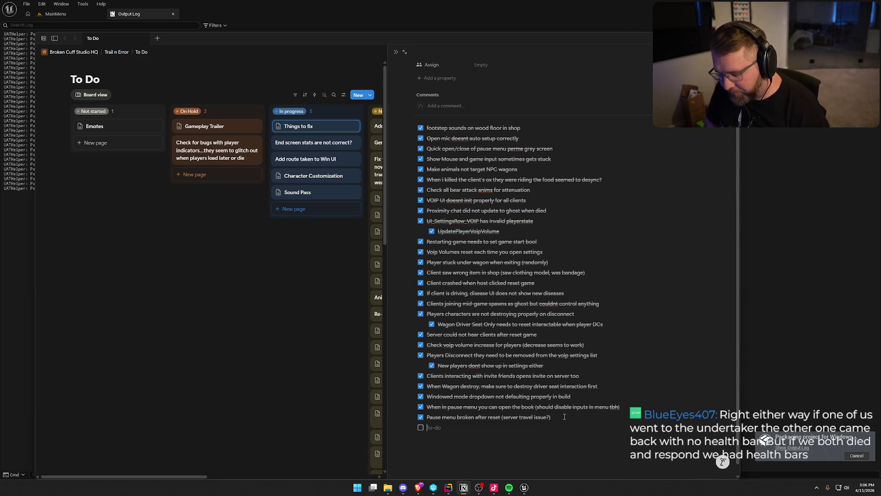
text(Check UI after undertaker s)
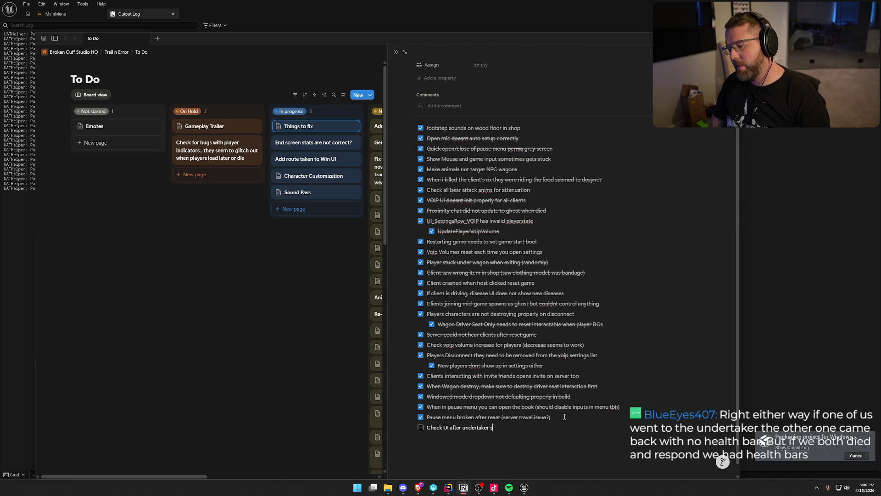
key(BackSpace)
text(respawn)
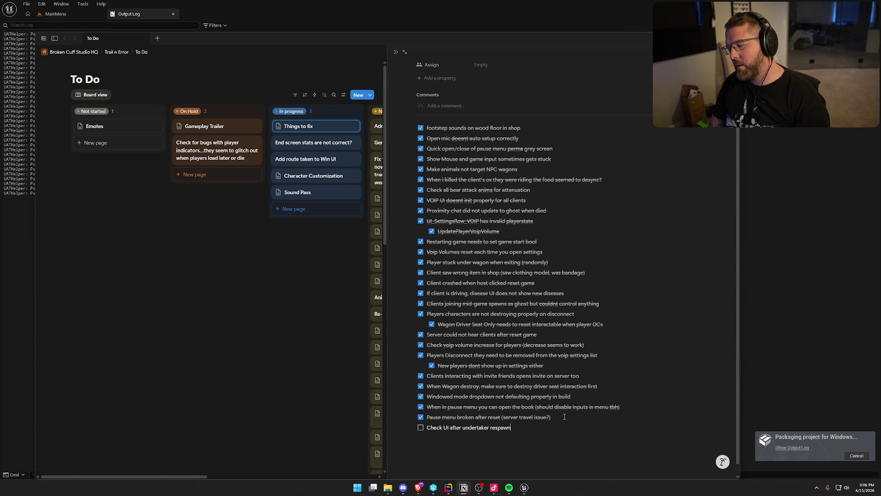
Add a to-do checking whether rejoining clients keep their saved volume, then close the page preview.
key(Return)
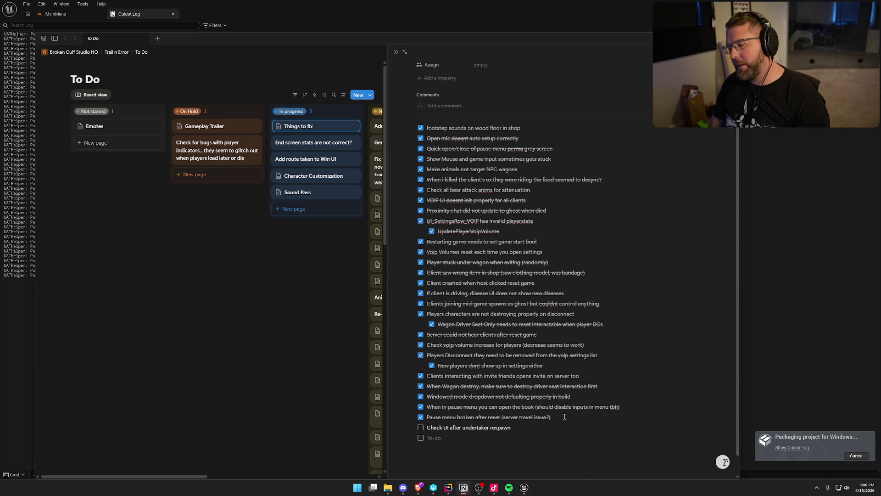
text(Check)
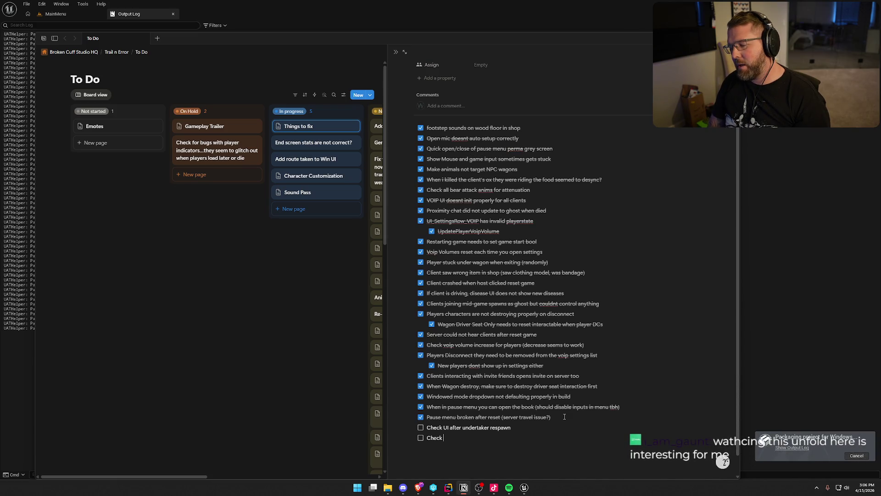
text( if cl)
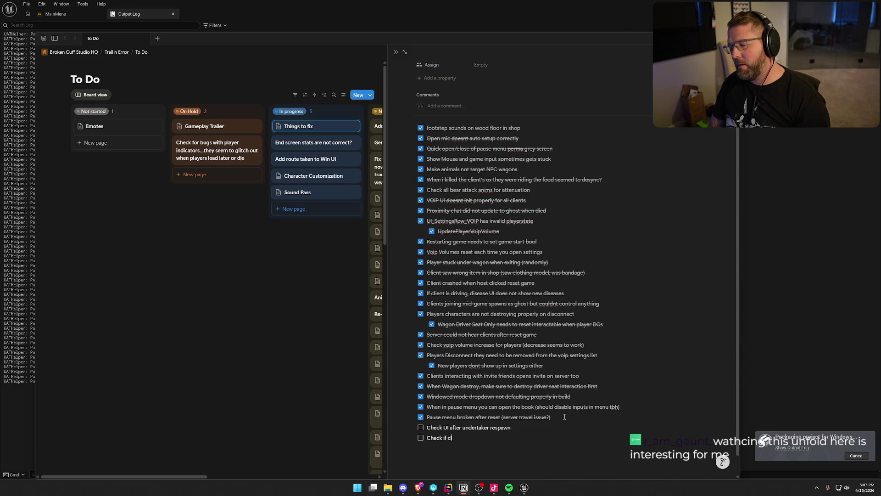
text(ient re-joins g)
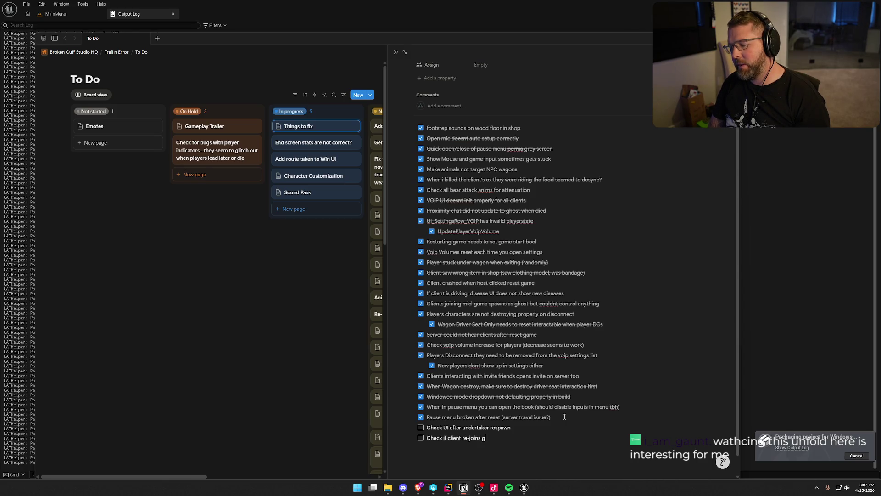
text(ame does )
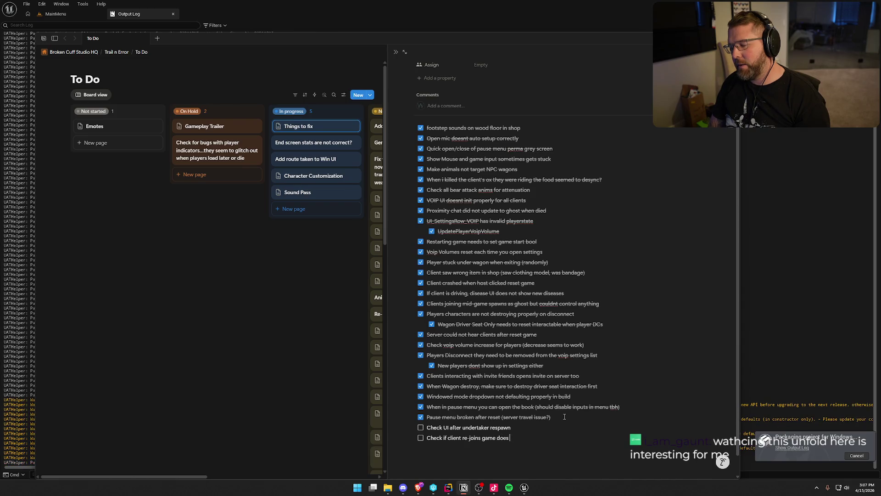
text(therir volume save)
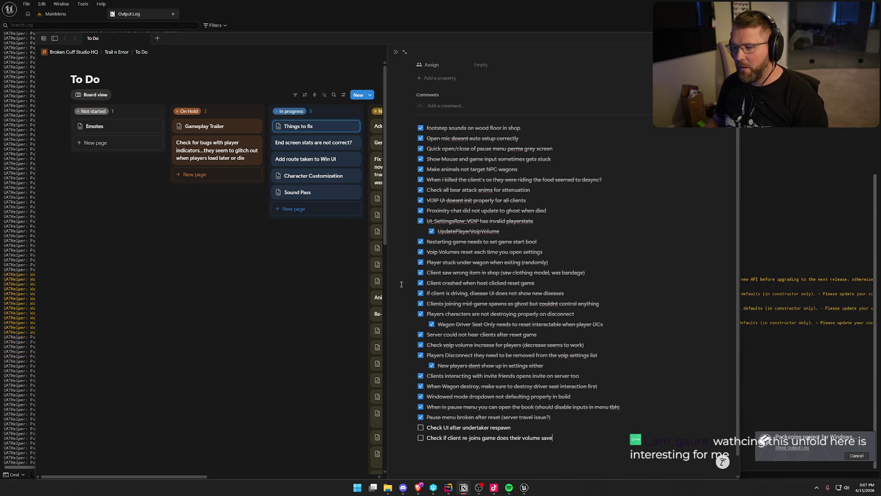
click(305, 288)
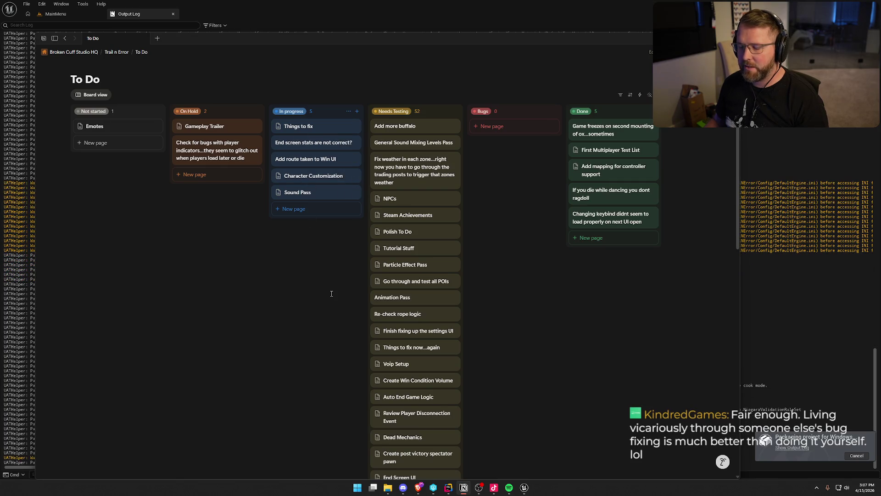
click(306, 193)
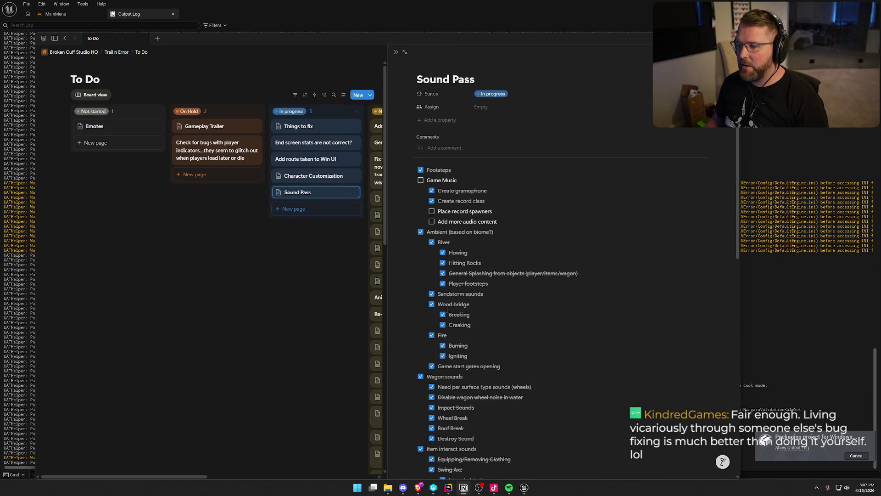
scroll(523, 319, down, 10)
scroll(523, 319, up, 10)
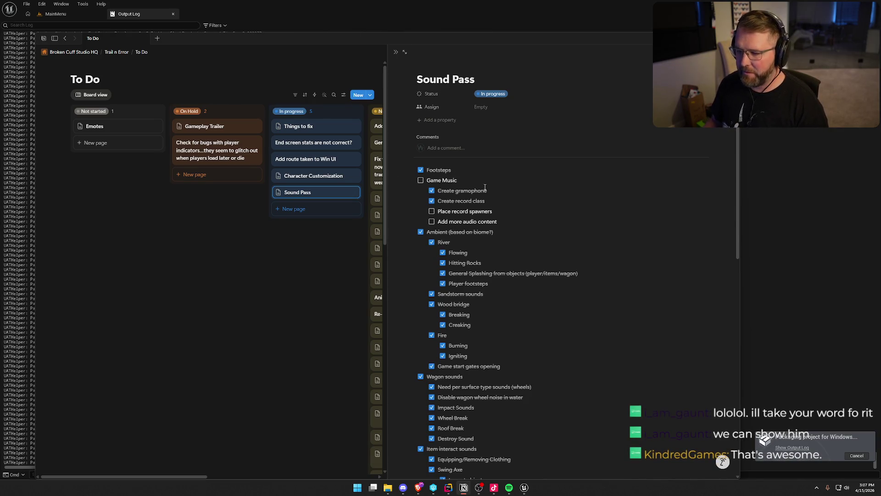
click(300, 276)
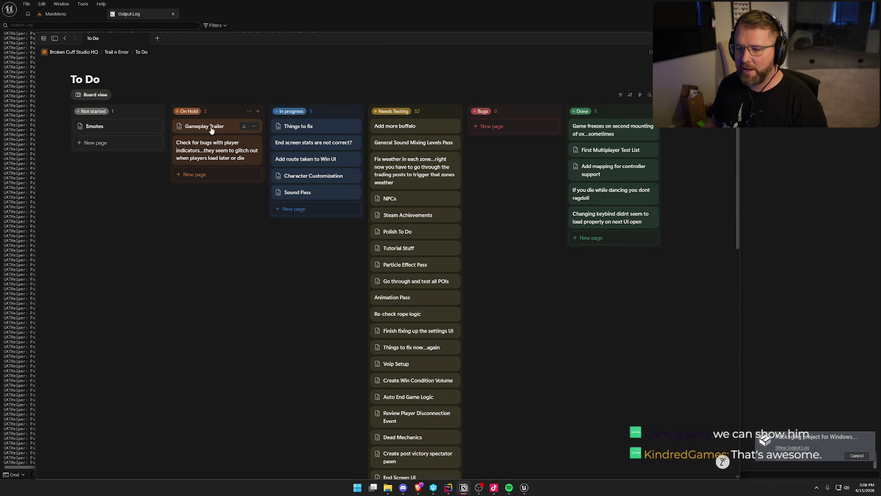
mouse_move(230, 156)
mouse_down()
mouse_move(463, 179)
mouse_move(403, 119)
mouse_up()
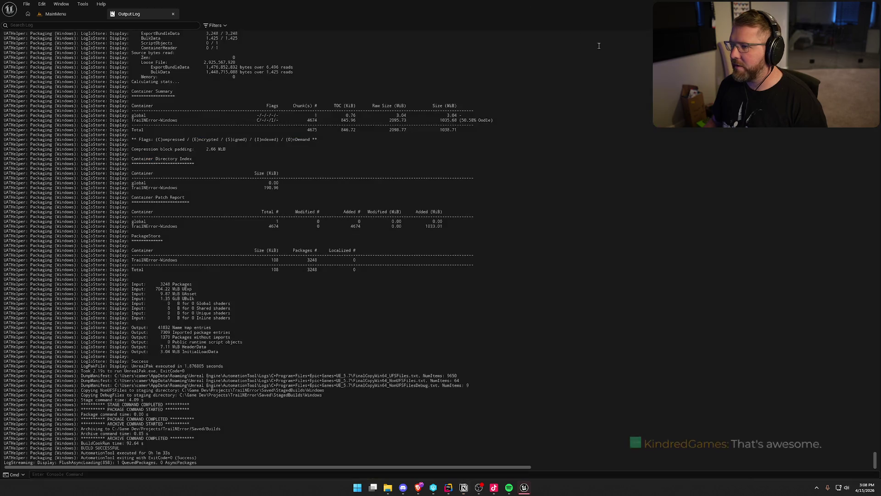
Close the packaging Output Log window, hide Rider's build log panel, and return to Notion.
right_click(322, 137)
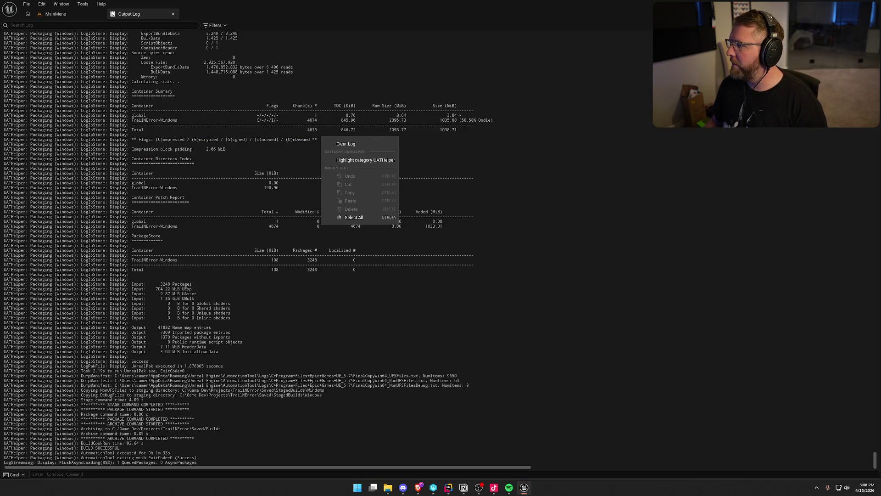
key(alt+F4)
key(alt+Tab)
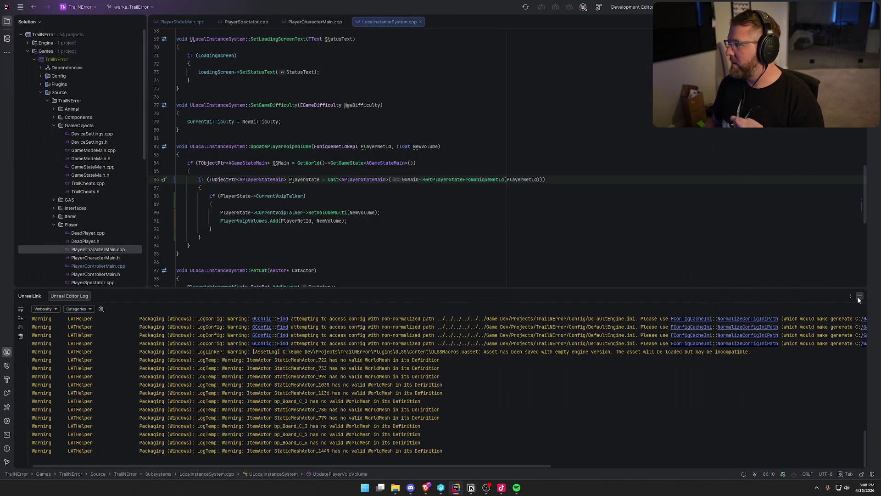
click(859, 296)
key(alt+Tab)
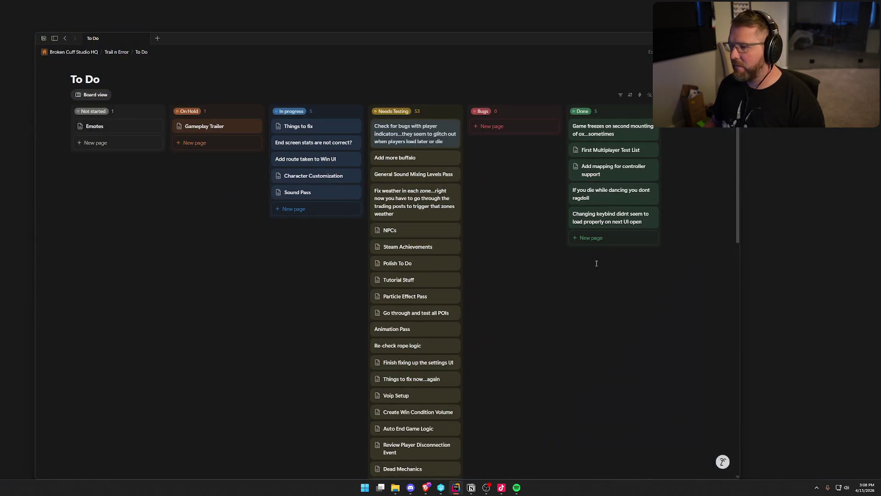
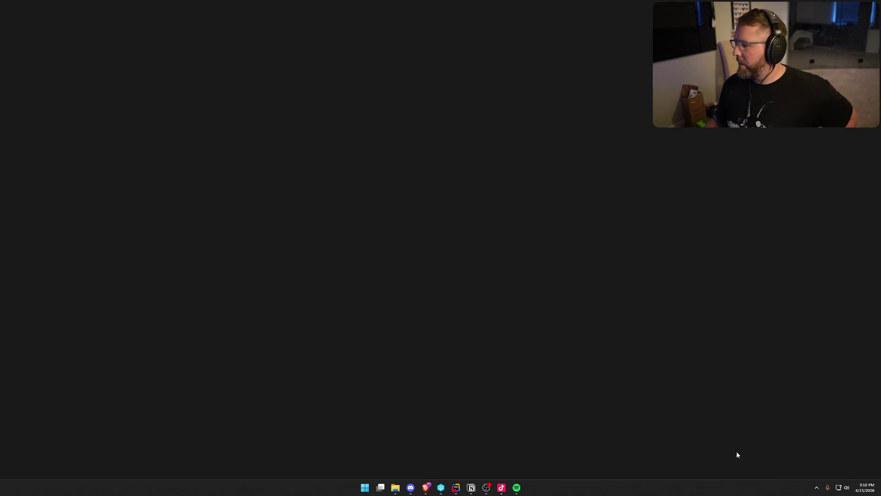
Launch Steam from its hidden tray icon's menu, then search 'steam' in Start.
click(817, 488)
right_click(789, 471)
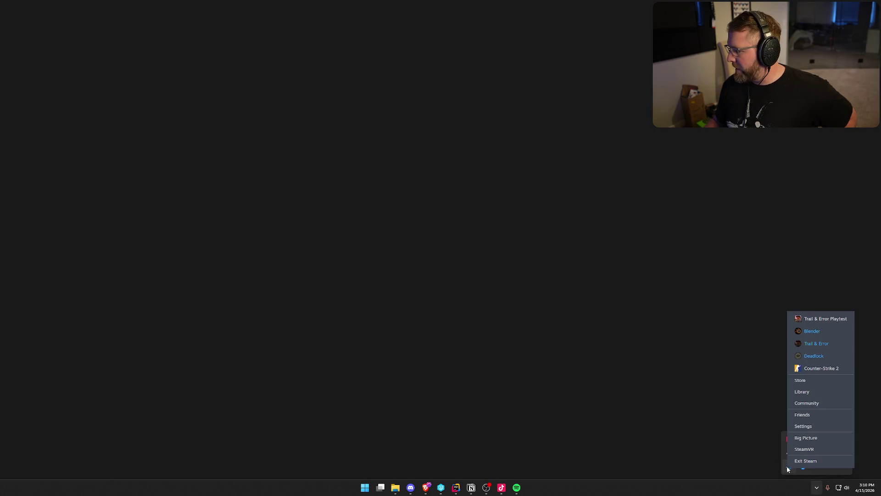
click(819, 317)
key(super)
text(steam)
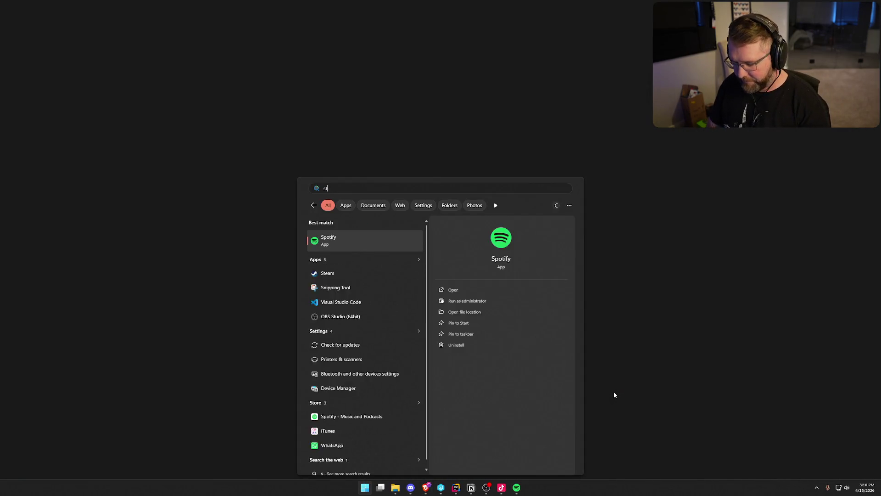
key(Return)
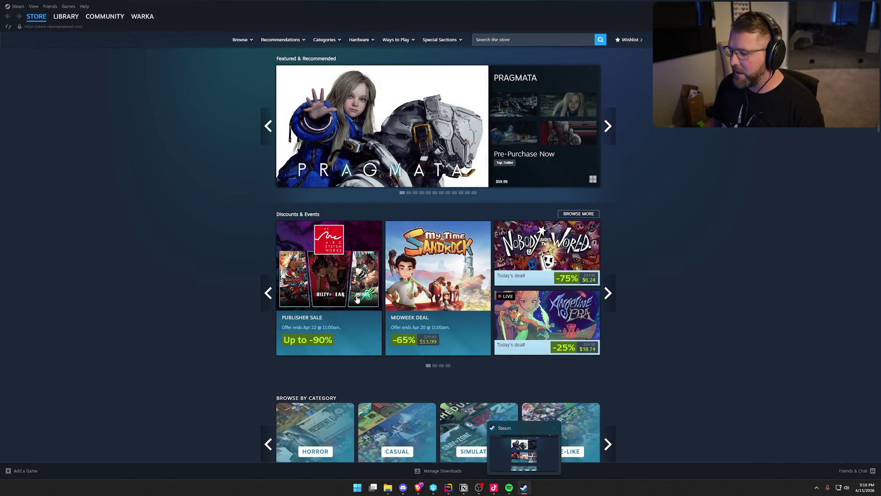
Update Trail & Error Playtest in the Steam library and launch it.
click(69, 18)
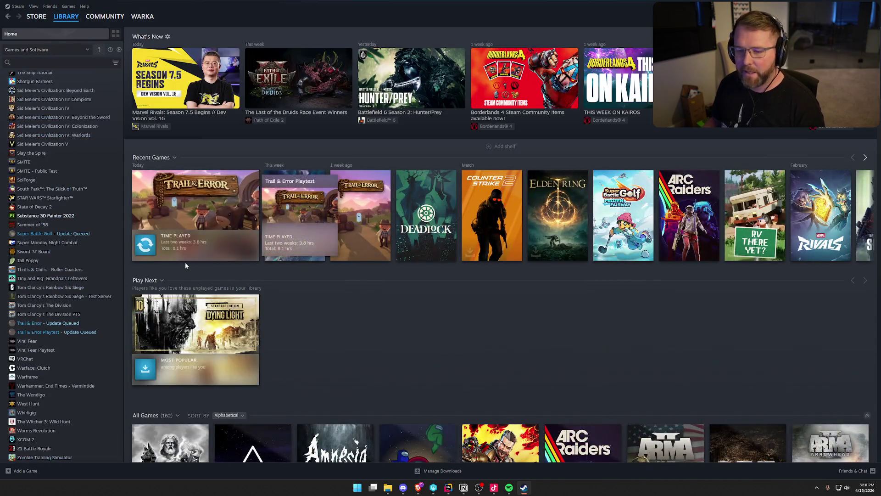
click(61, 332)
click(159, 148)
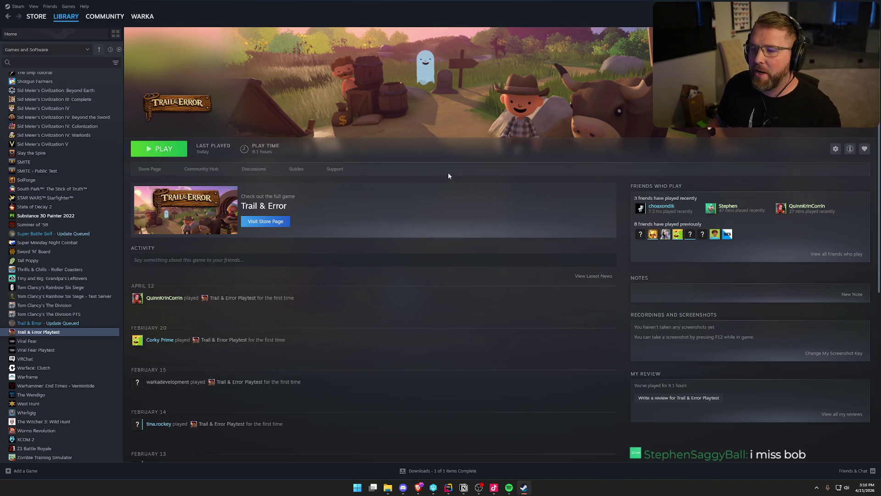
click(161, 149)
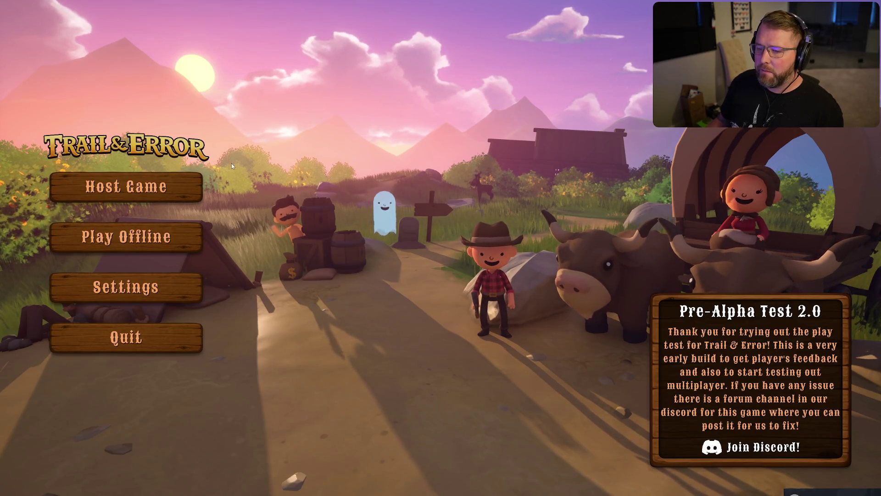
Host a new game at Statistically Concerning difficulty and drop the held book.
click(157, 189)
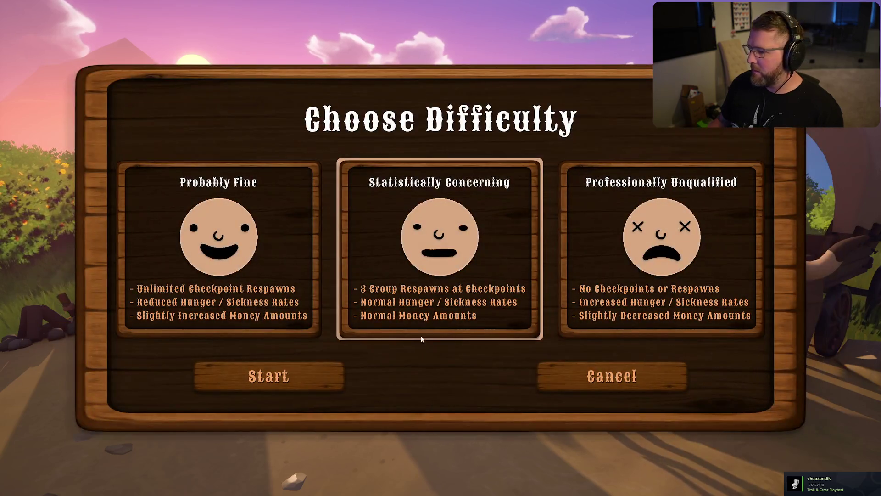
click(313, 371)
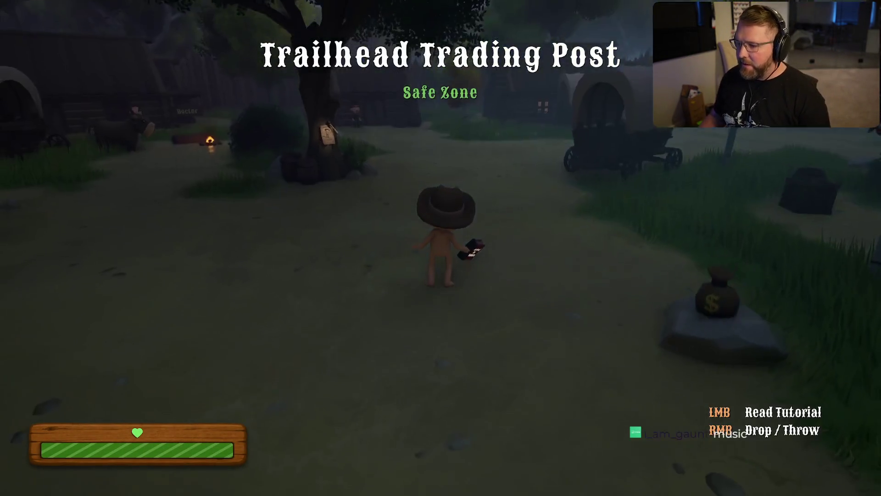
right_click(440, 247)
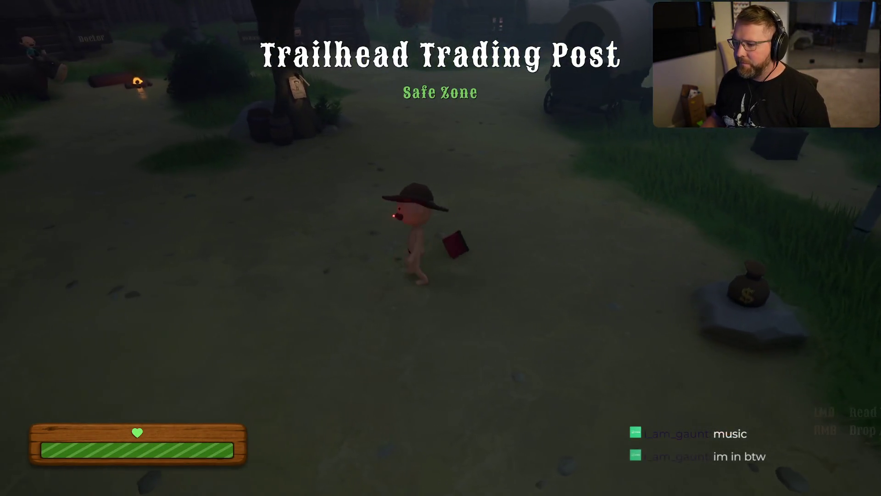
key(s)
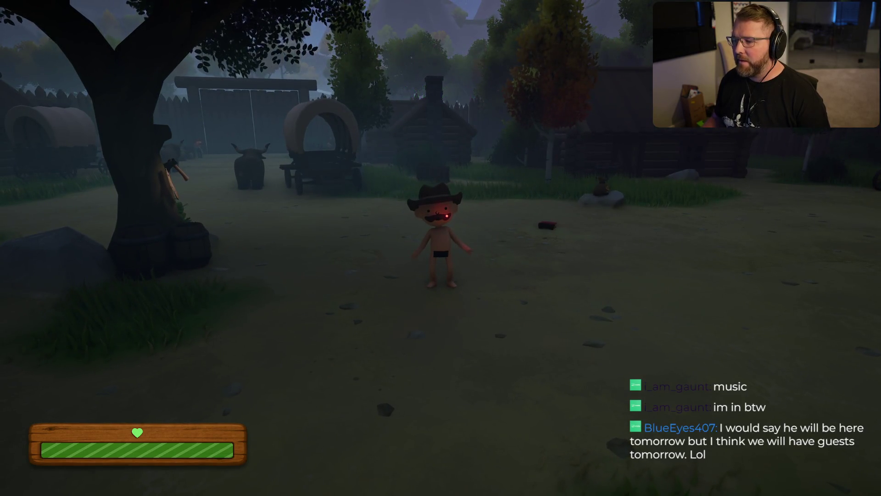
Walk past the cabins to the tree and invite the friend already in the playtest.
mouse_move(440, 248)
mouse_down()
mouse_move(579, 248)
mouse_move(303, 248)
mouse_up()
key(w)
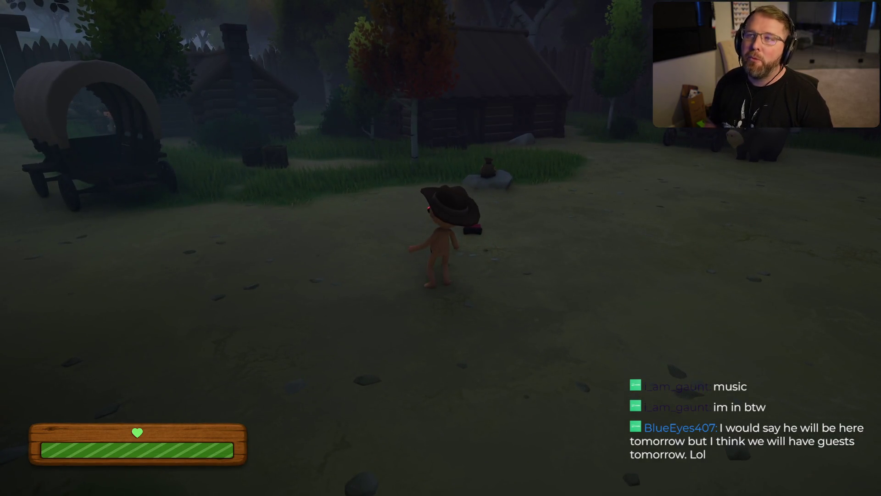
drag(440, 248, 670, 248)
key(w)
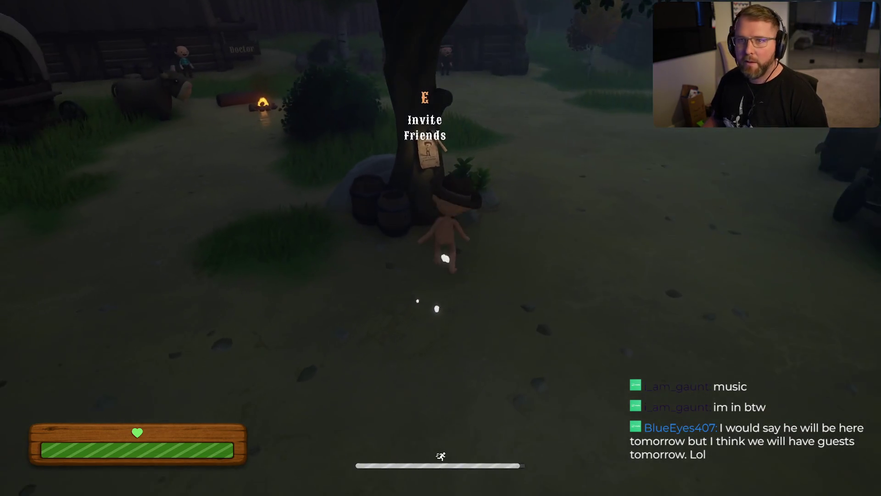
key(e)
click(433, 81)
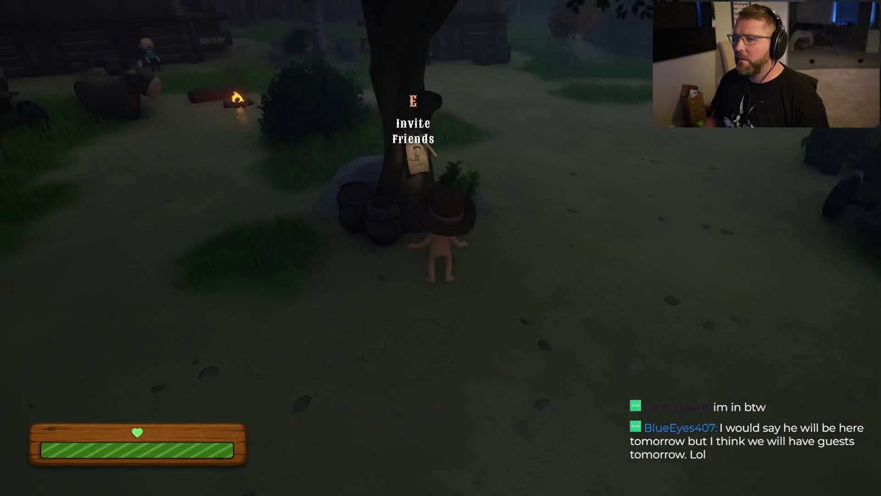
Head back toward the wagon and run over to the other player.
key(w)
mouse_move(505, 257)
mouse_down()
mouse_move(450, 272)
mouse_move(395, 312)
mouse_up()
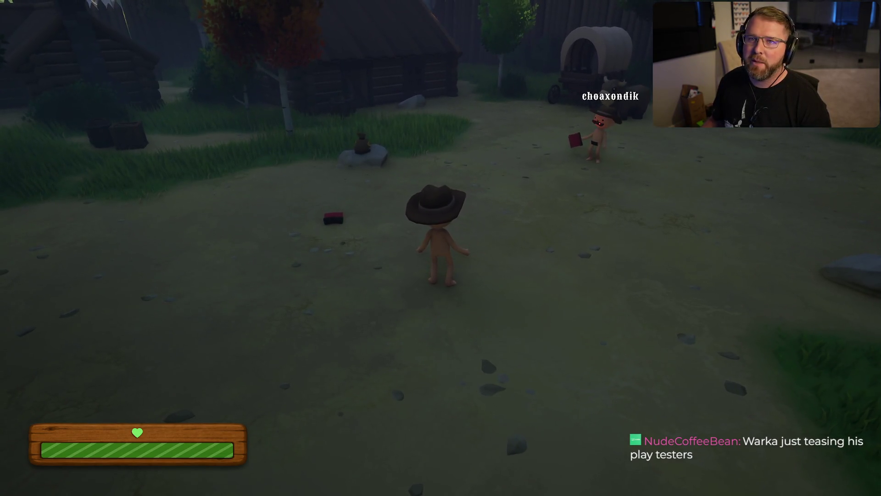
key(shift+w)
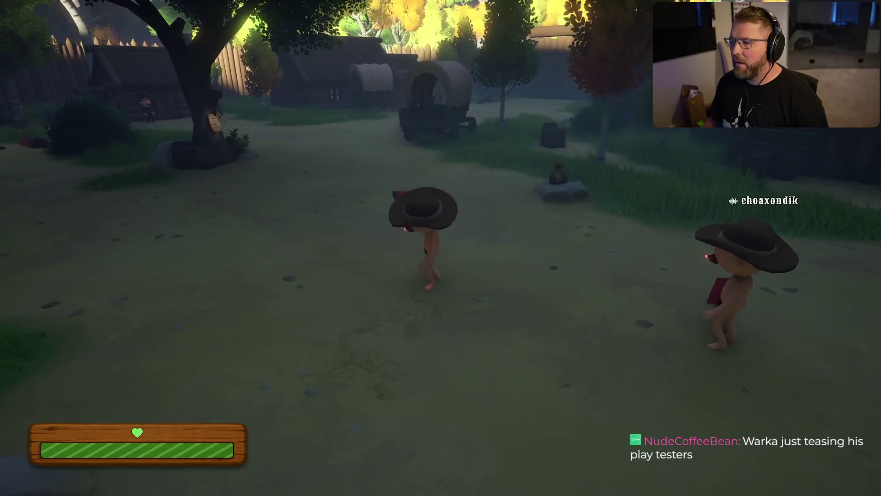
key(w)
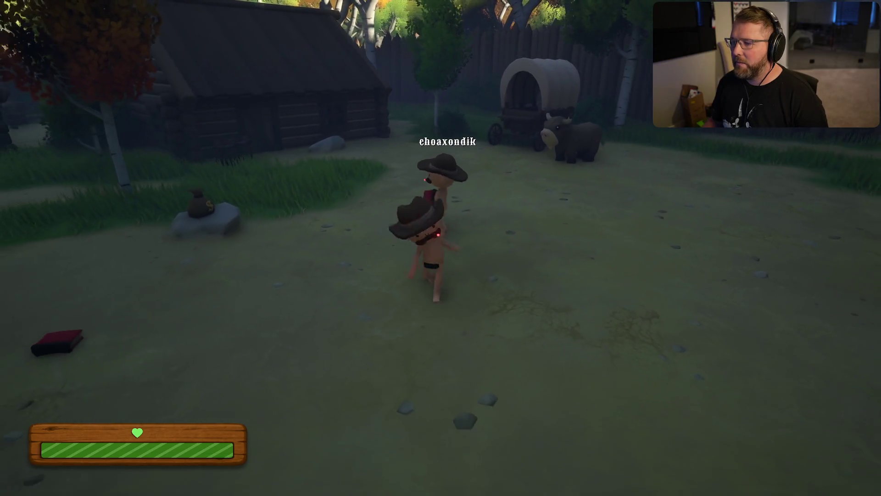
Walk around the other player, then pause and cancel out of the settings before resuming.
key(w)
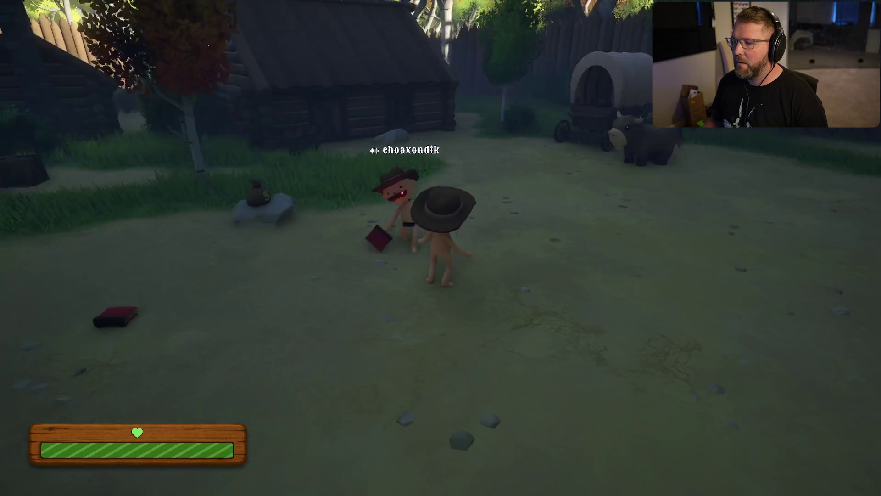
key(w)
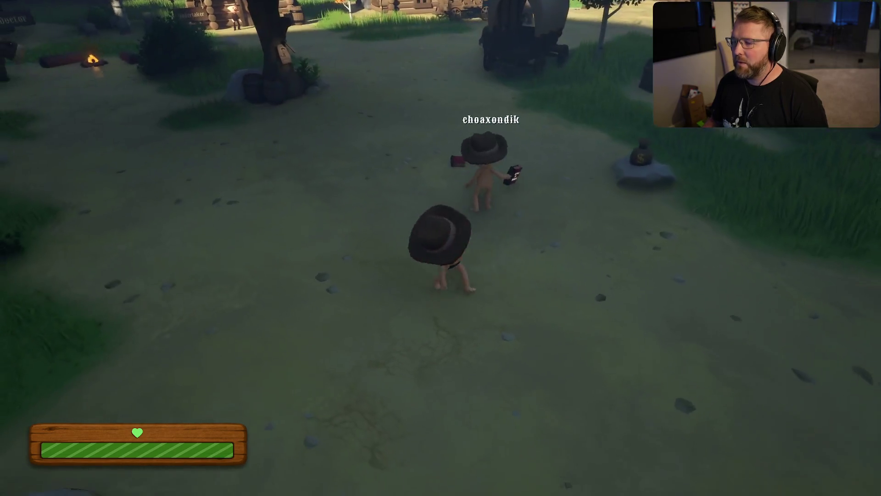
key(w)
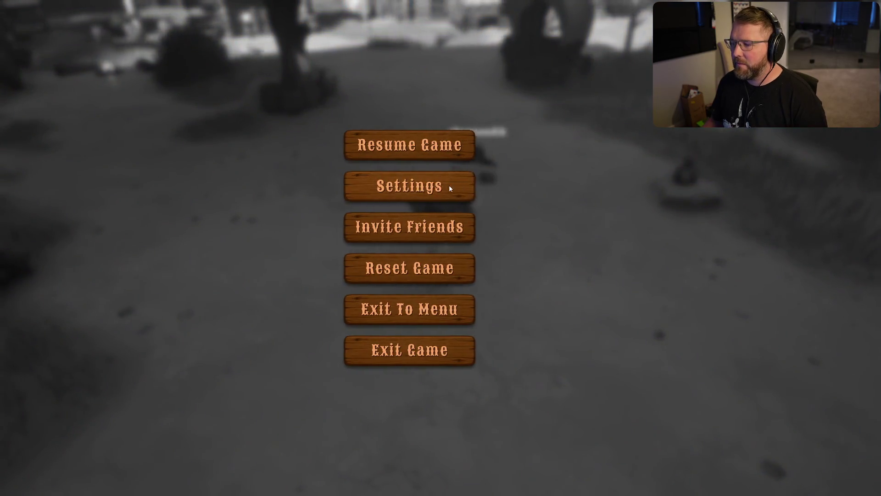
click(448, 186)
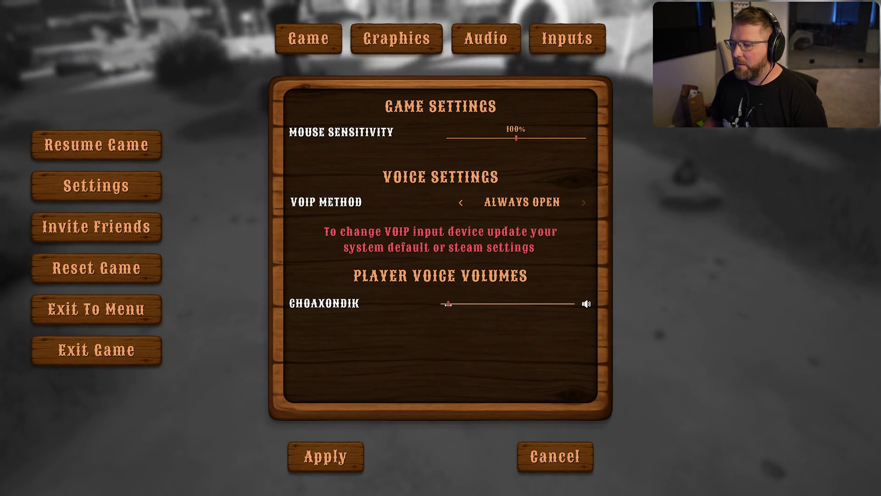
click(324, 461)
key(Escape)
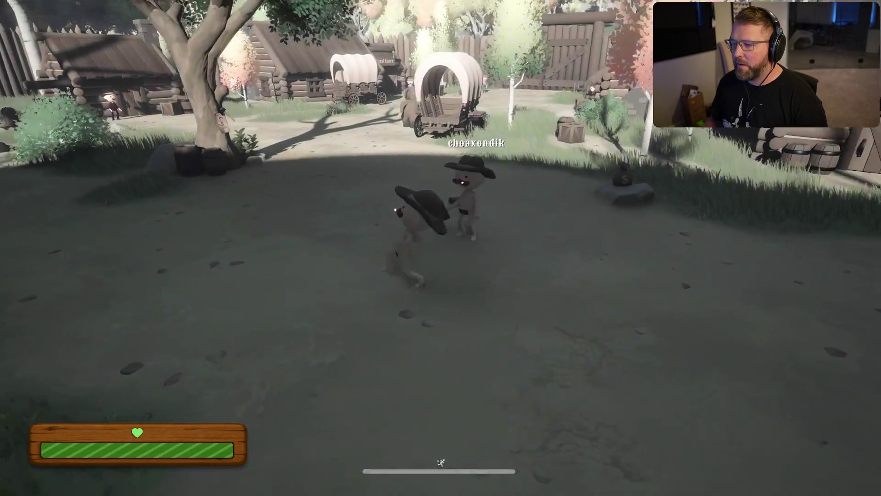
Walk toward the red book, then review the settings again without changes and resume.
key(d)
key(d)
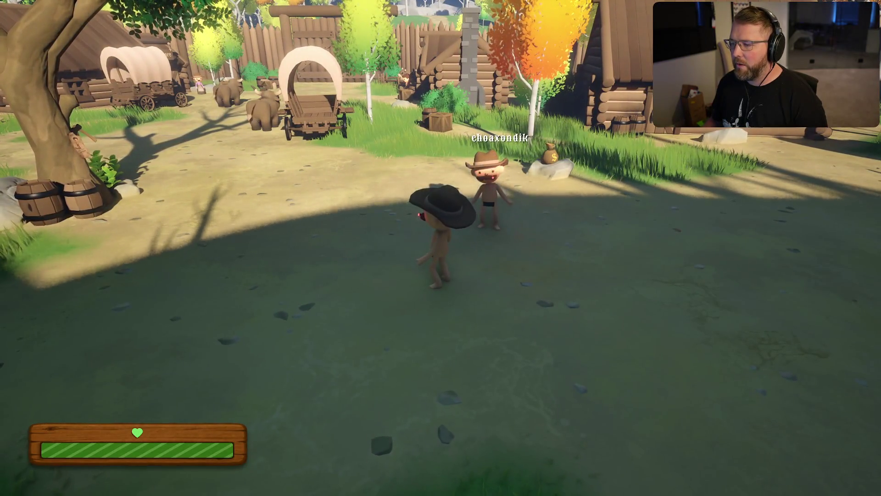
key(w)
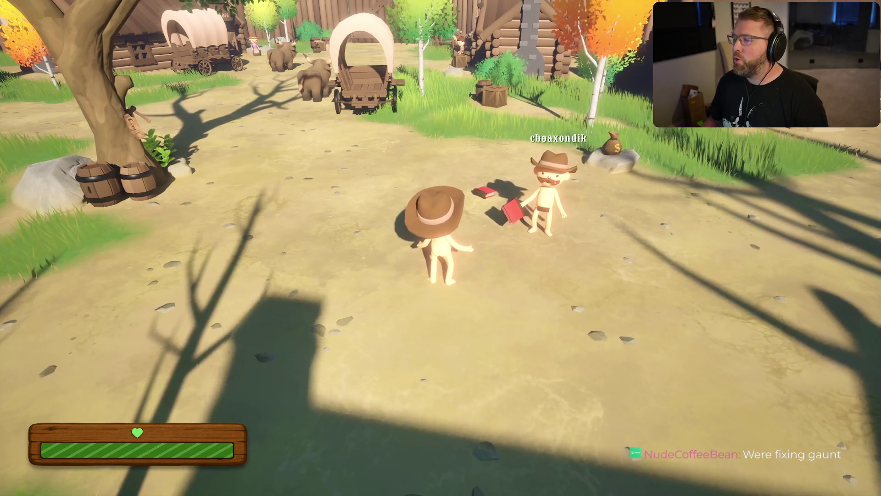
key(w)
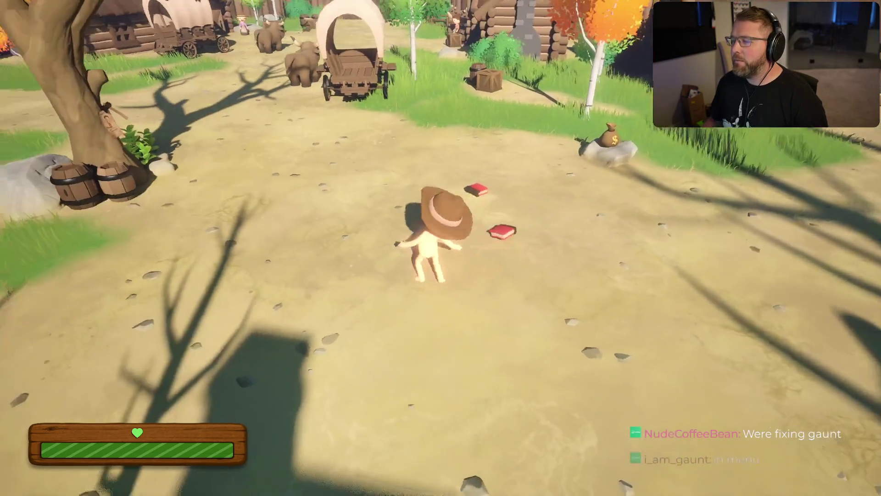
key(Escape)
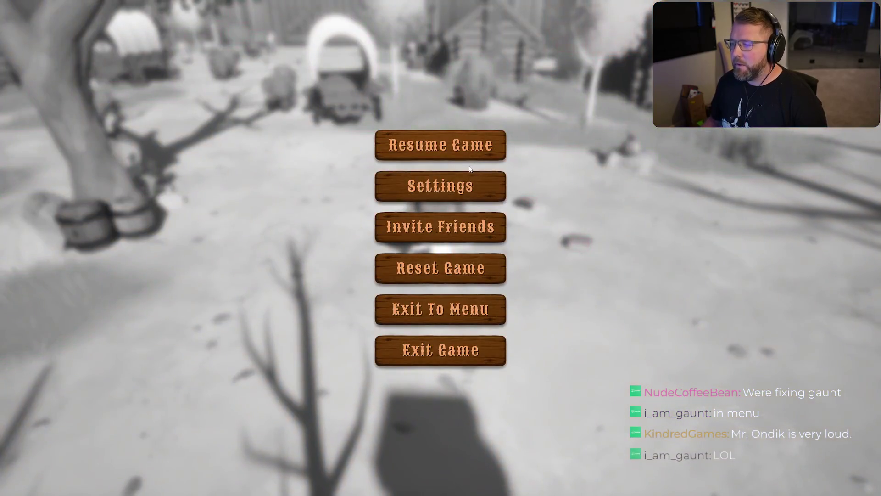
click(463, 186)
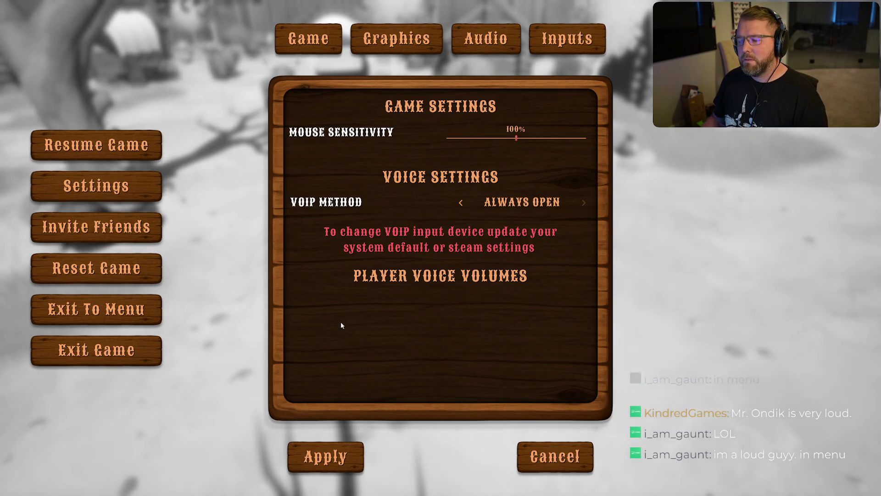
click(552, 443)
click(442, 144)
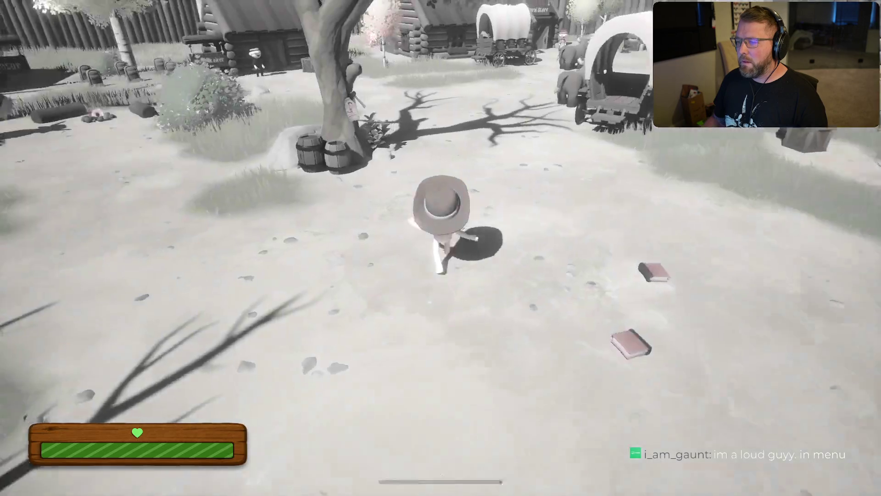
Dismiss the friend invite list, cross the yard to pick up the red book, and pause.
key(e)
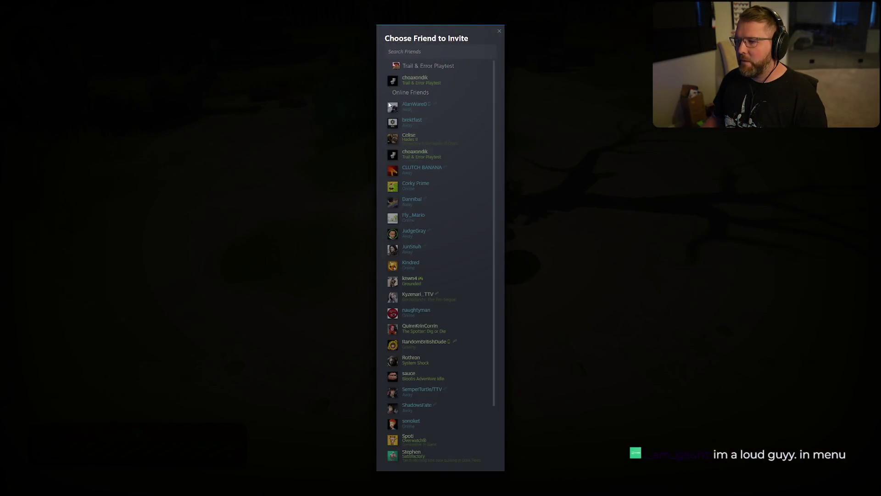
key(shift+Tab)
key(w)
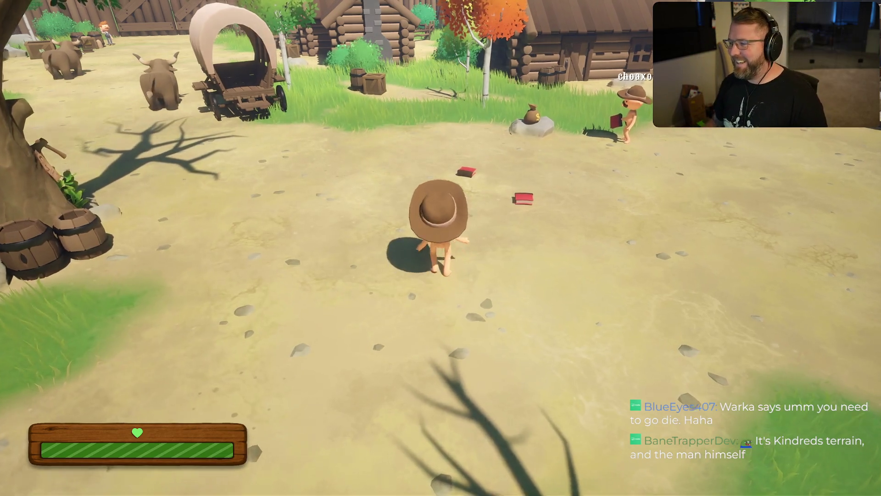
key(d)
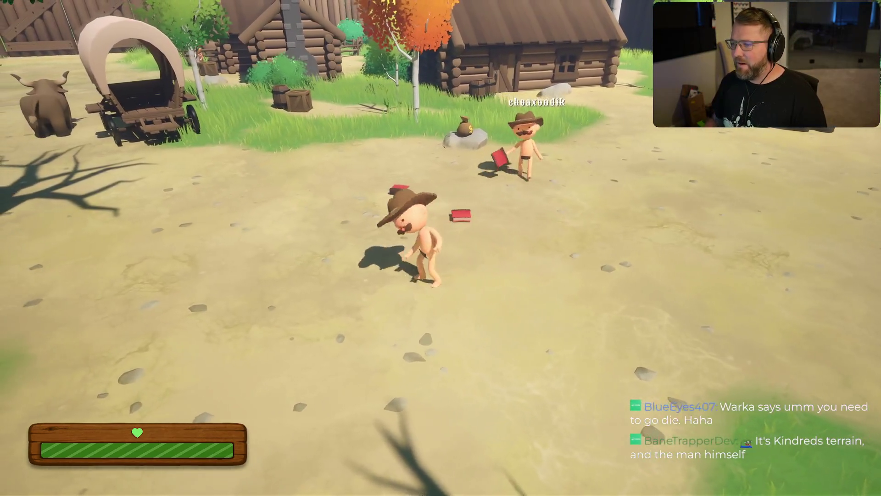
key(Escape)
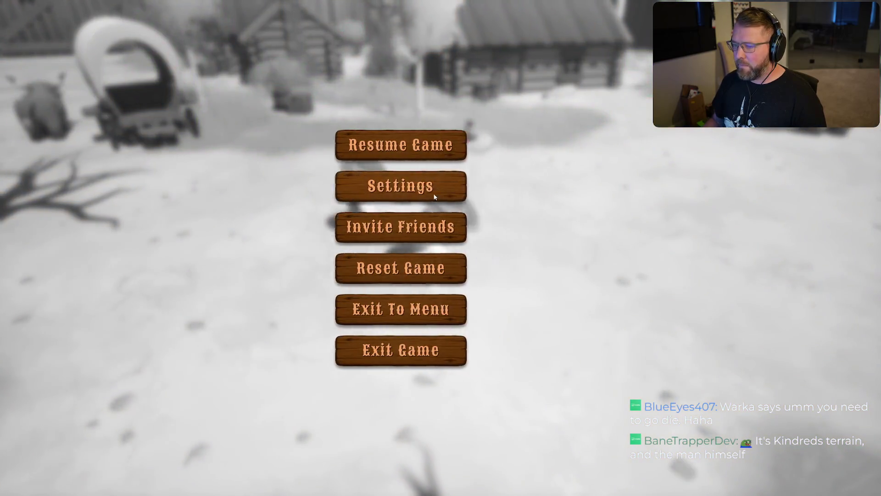
Resume play and walk around the yard following the other player.
click(434, 196)
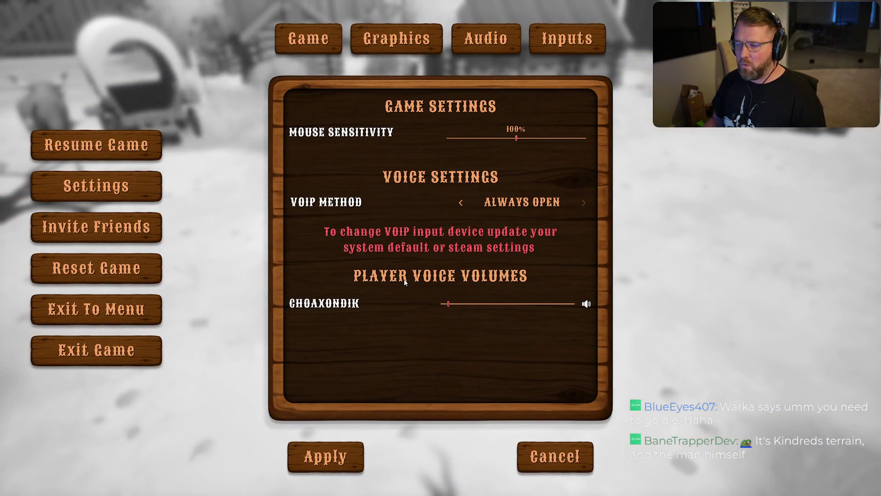
click(148, 147)
key(w)
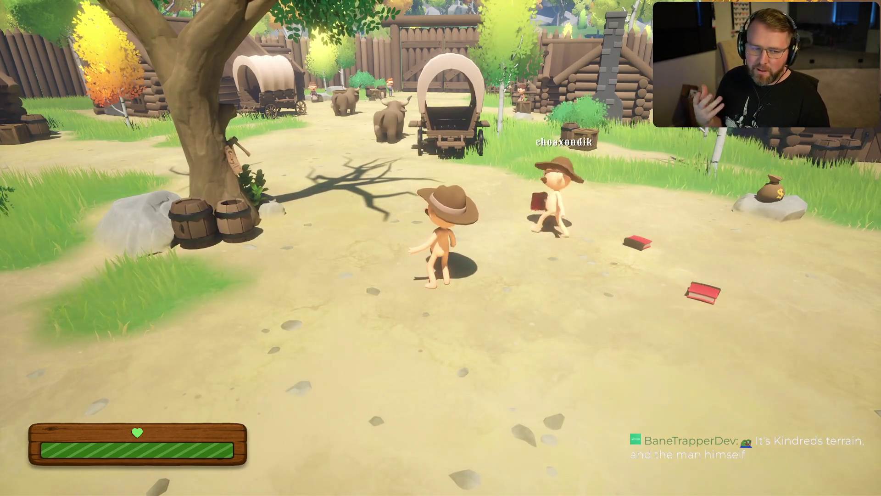
key(s)
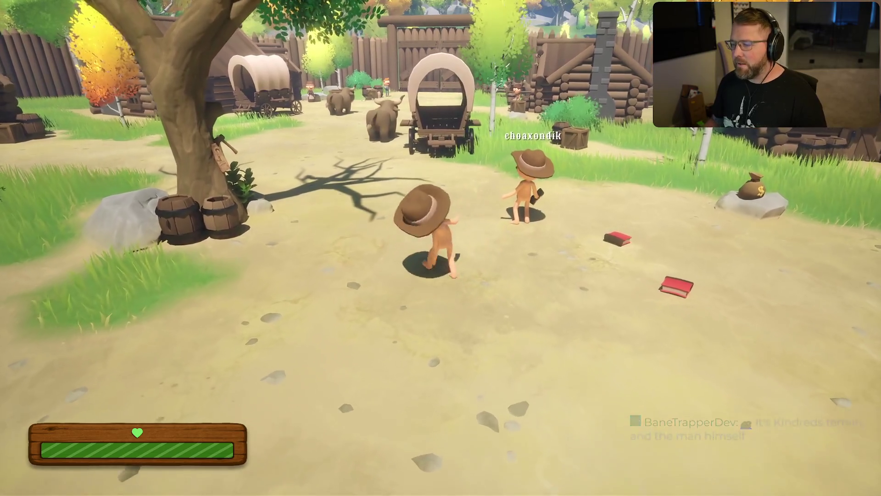
key(a)
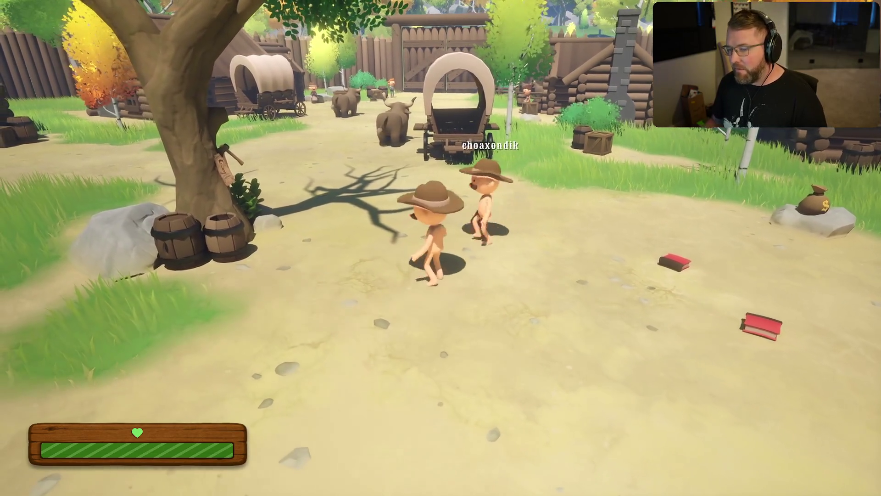
key(w)
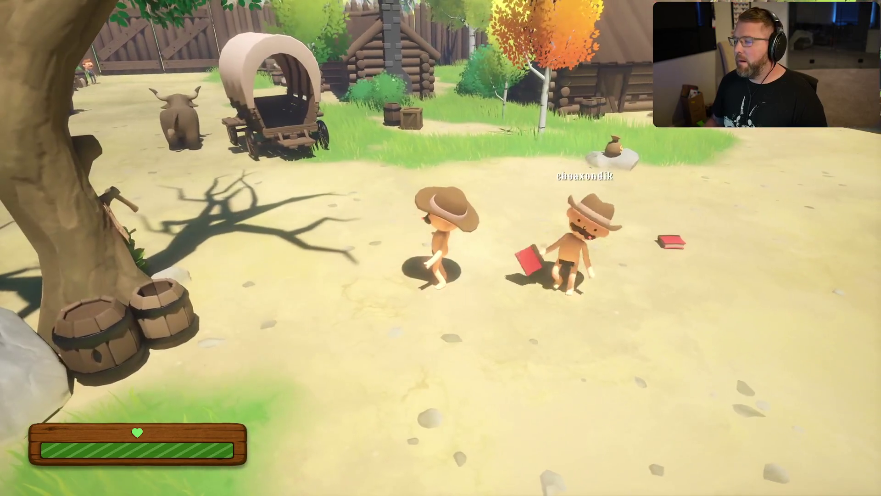
key(w)
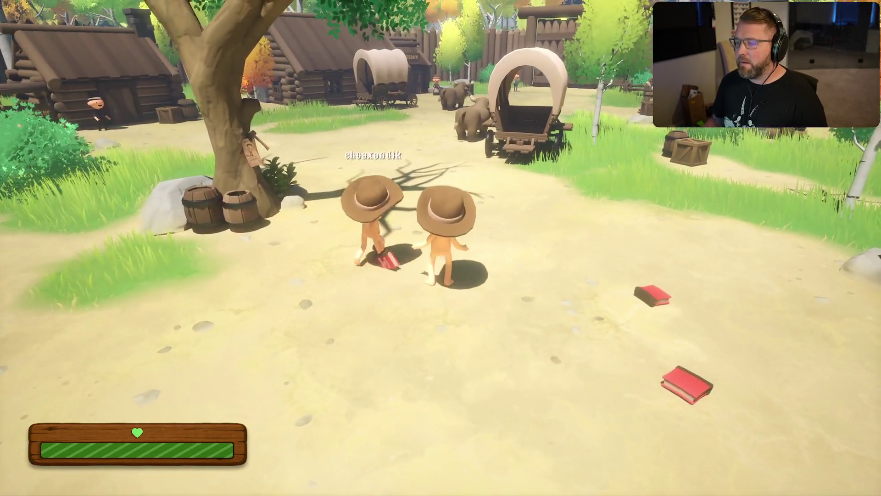
key(w)
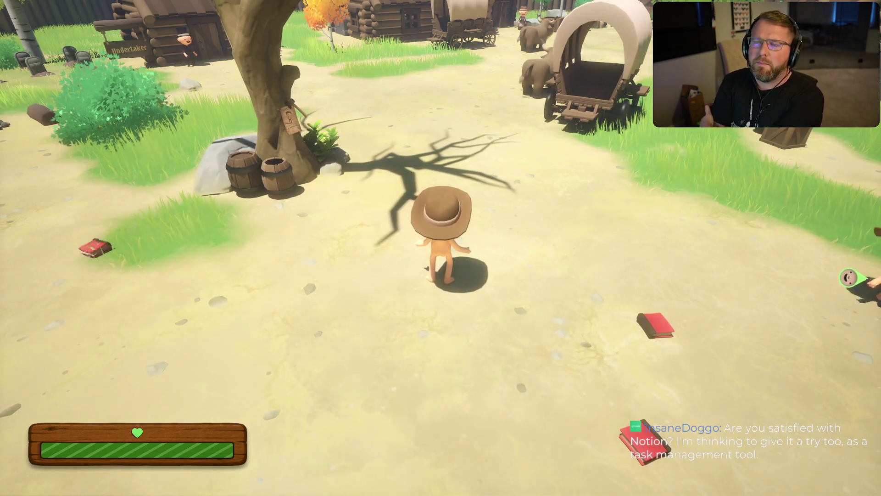
Sprint to grab the gramophone record, drop the red book, and run toward the General Store.
key(shift+w)
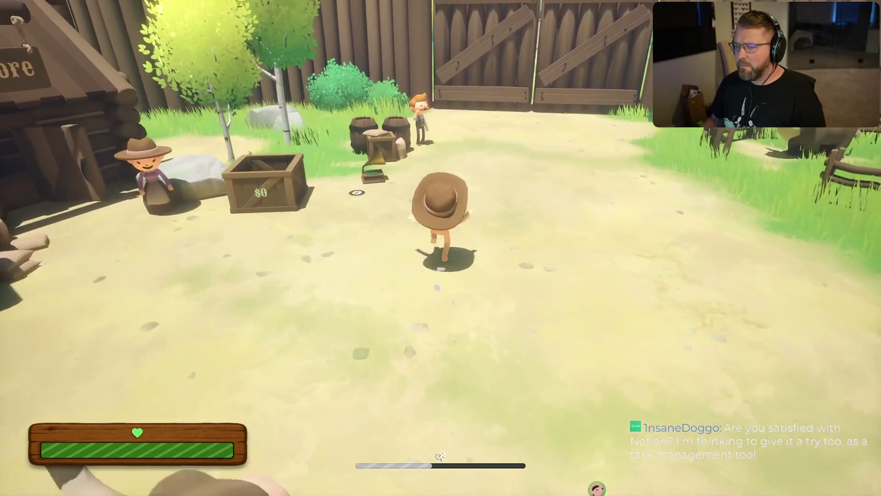
key(e)
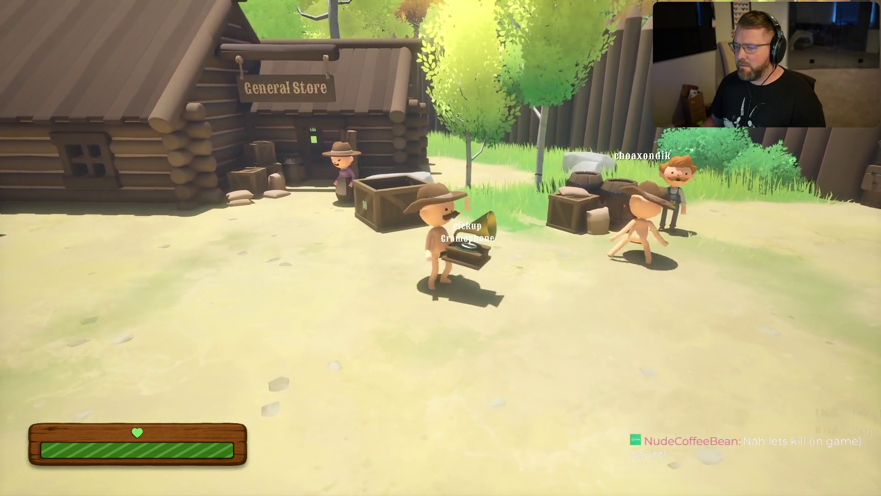
key(s)
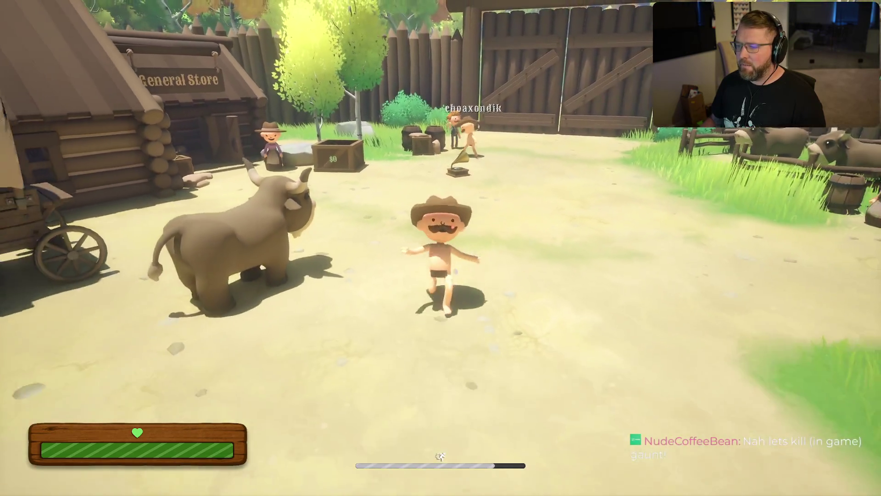
key(s)
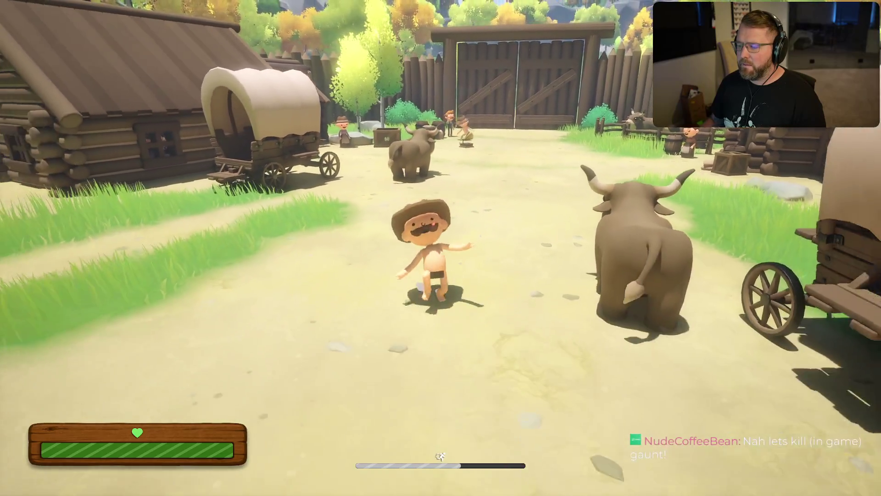
key(s)
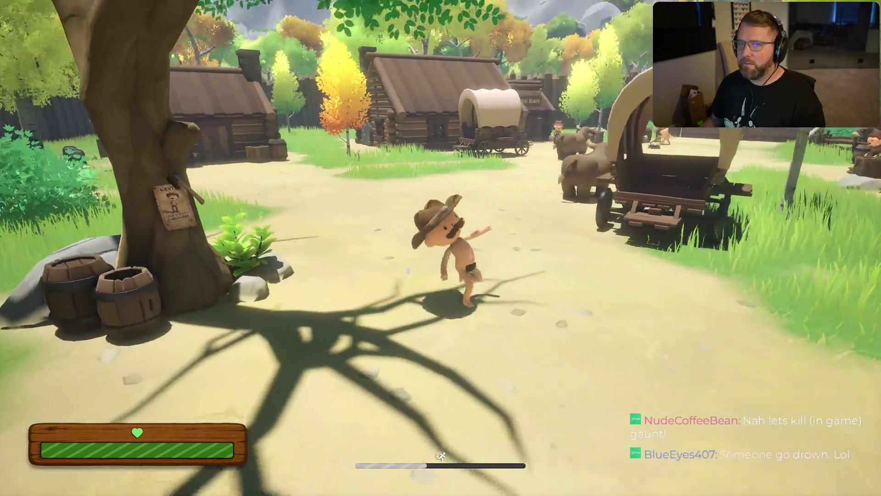
key(w)
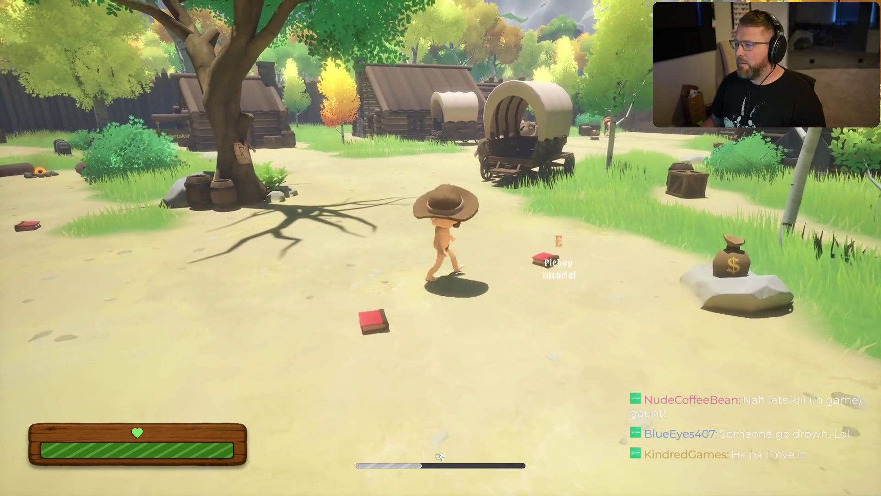
key(w)
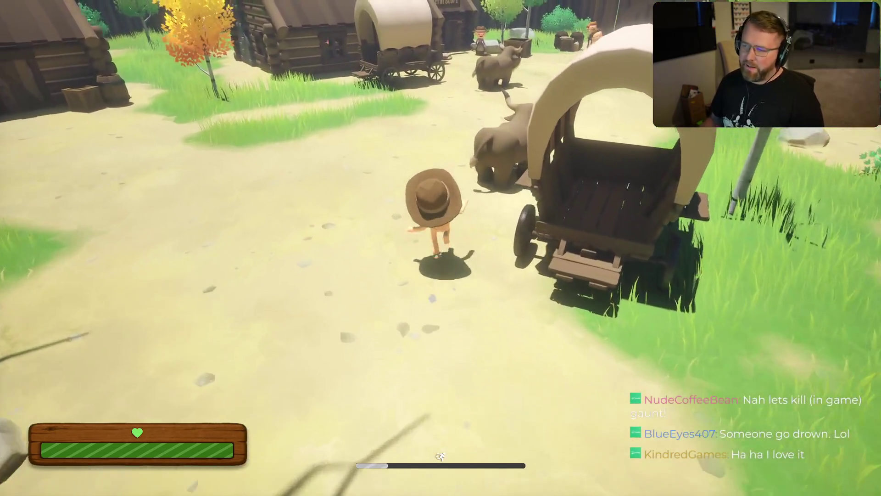
key(w)
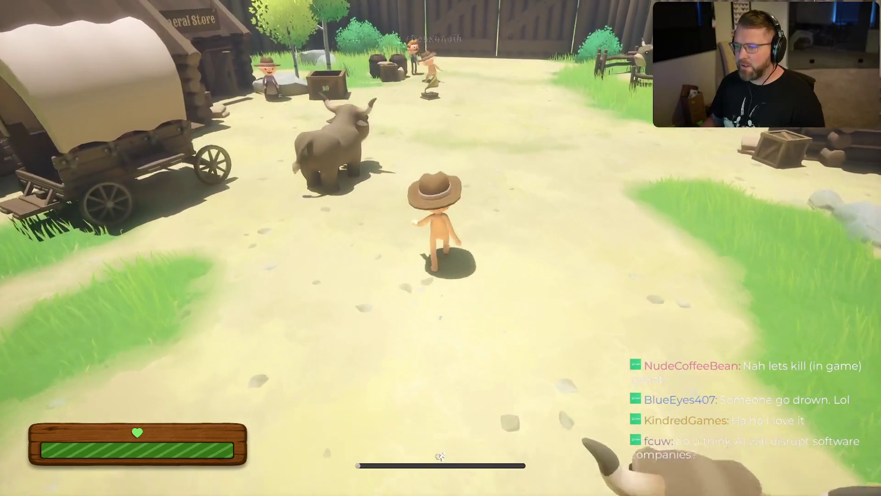
key(w)
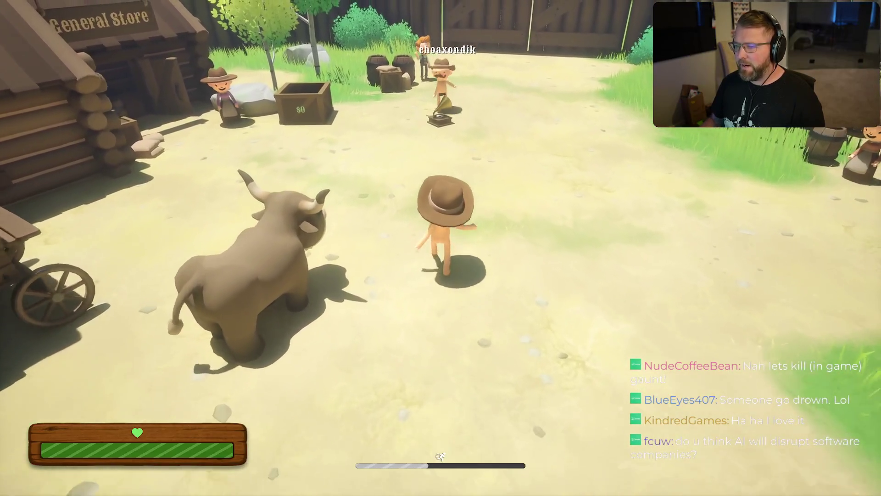
Walk into the General Store and buy the gun for $10.
key(w)
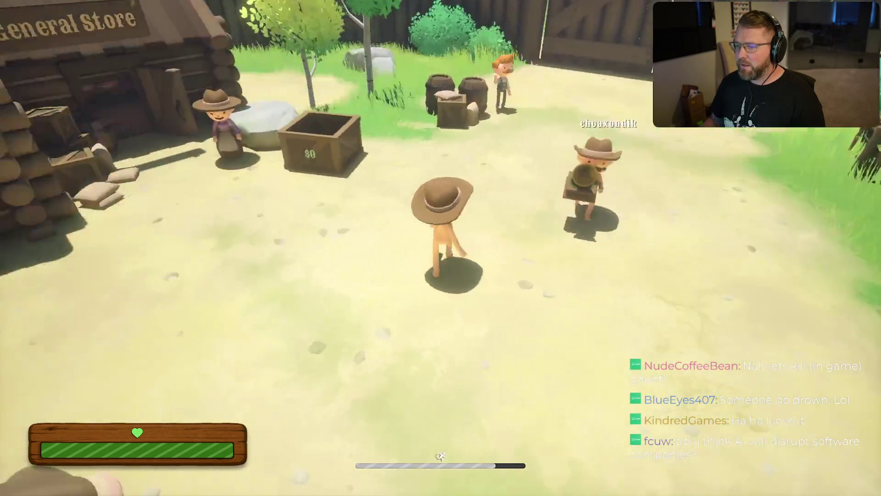
key(w)
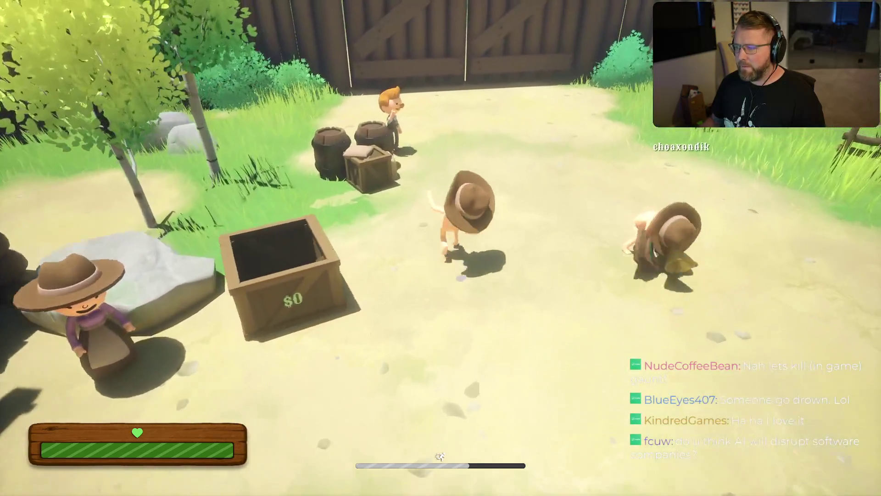
key(w)
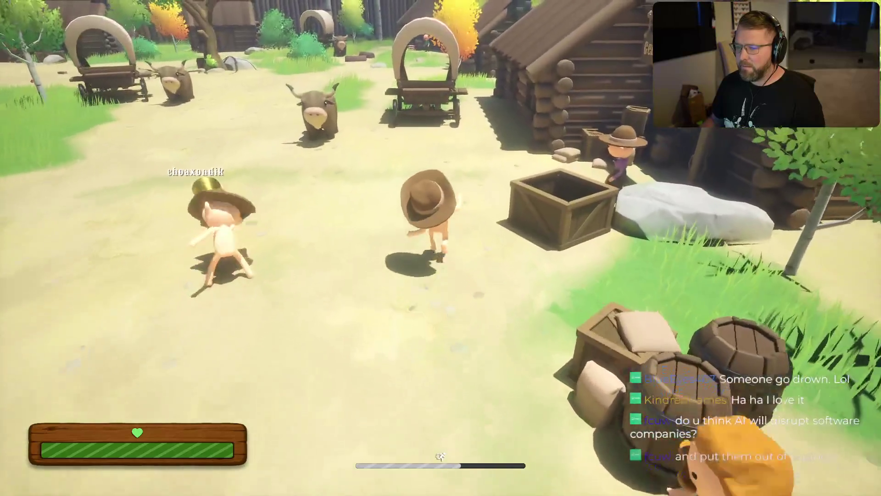
key(w)
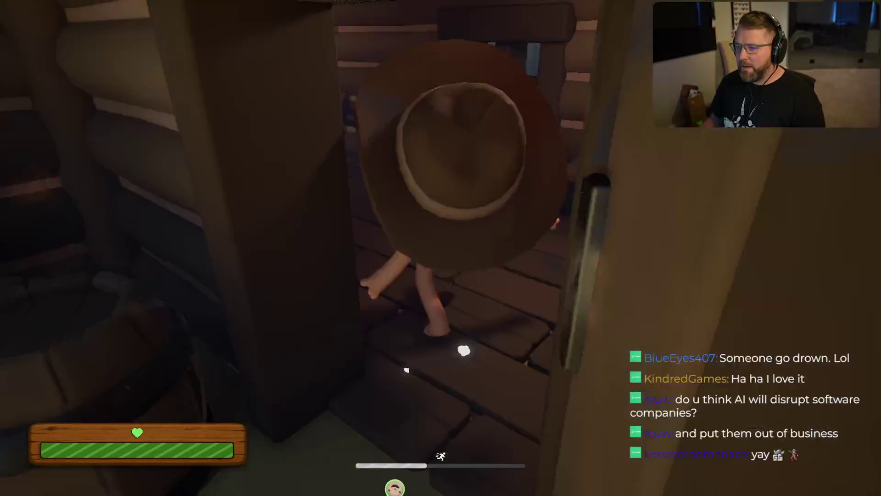
key(w)
key(e)
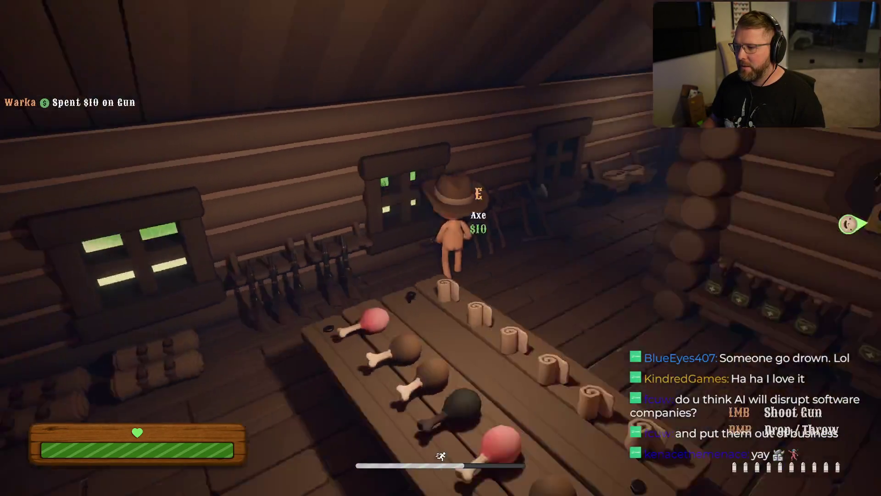
Run out the gate and follow the other player up the path into Stumblewood Forest.
key(w)
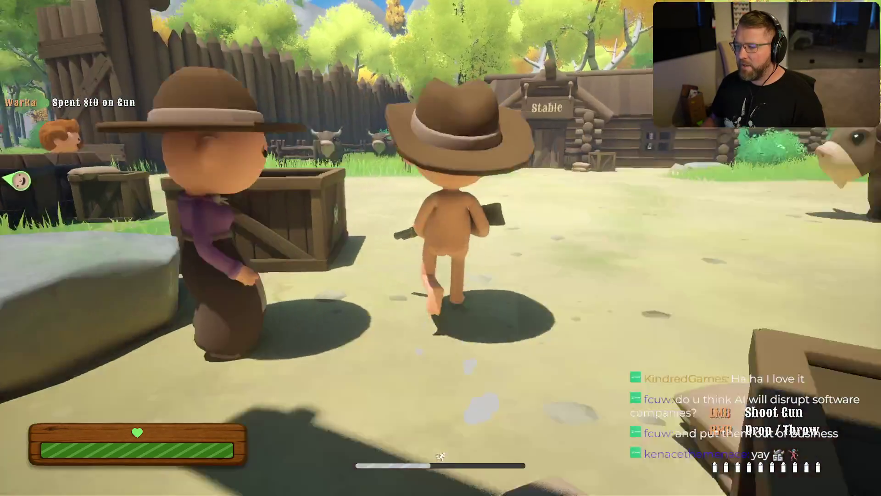
key(w)
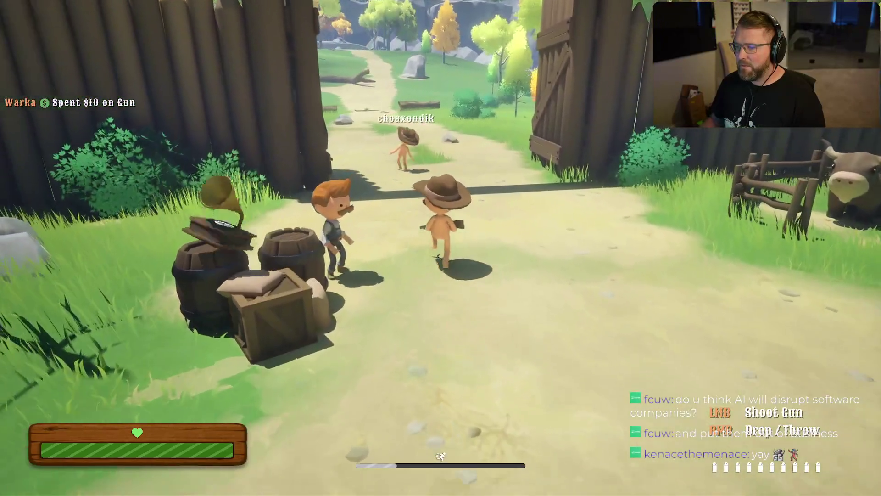
key(w)
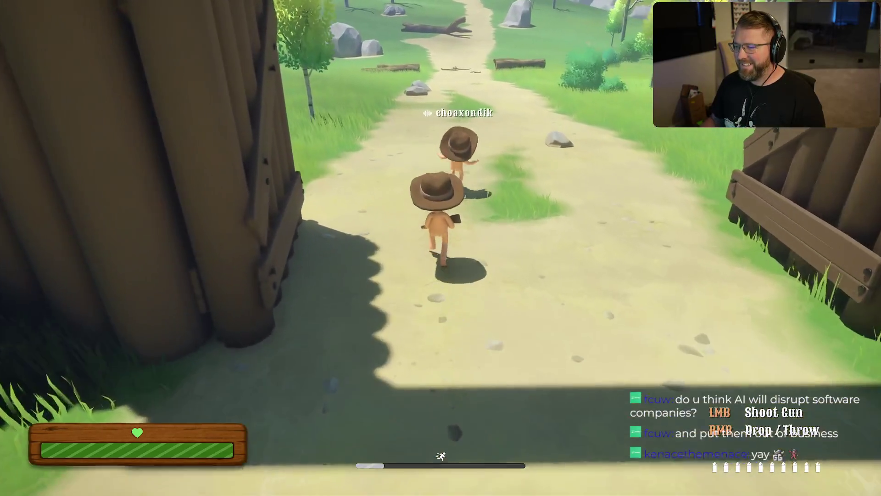
key(w)
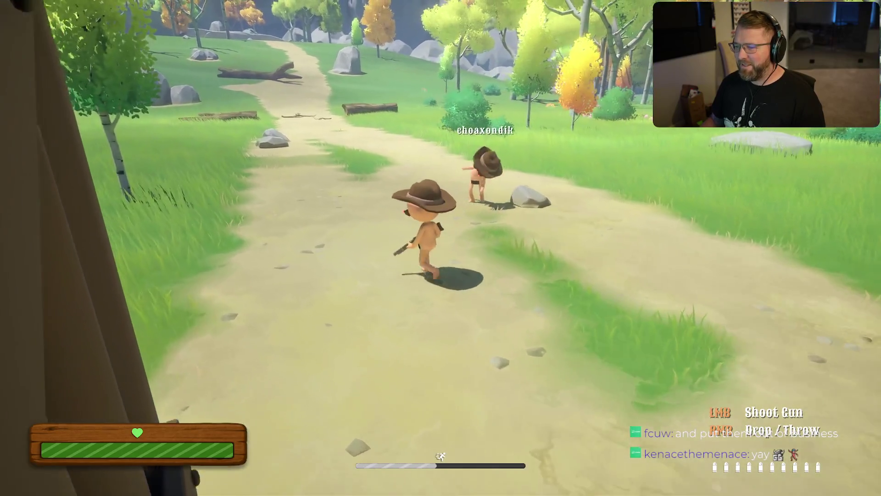
key(w)
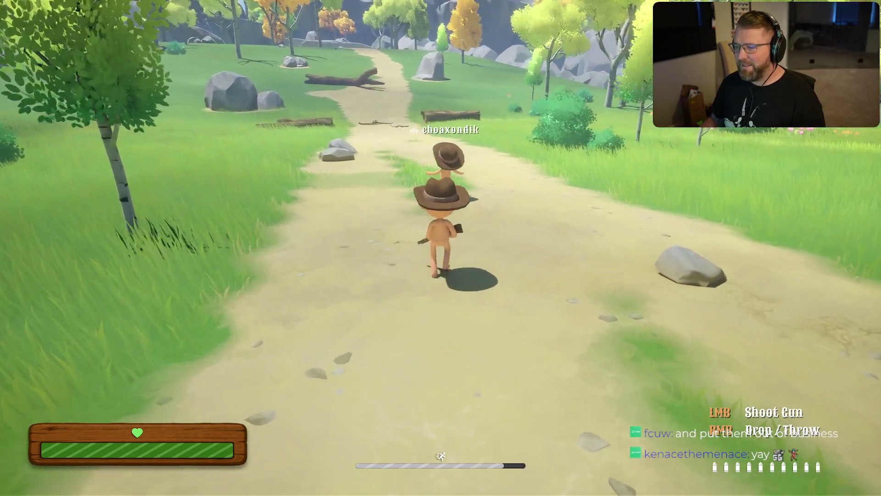
key(w)
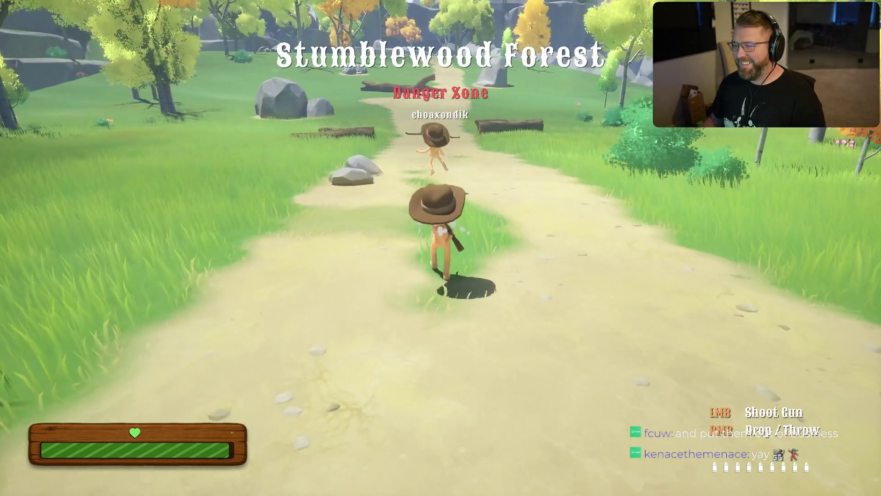
Shoot the other player with the gun and walk up to where they fell.
key(w)
click(441, 248)
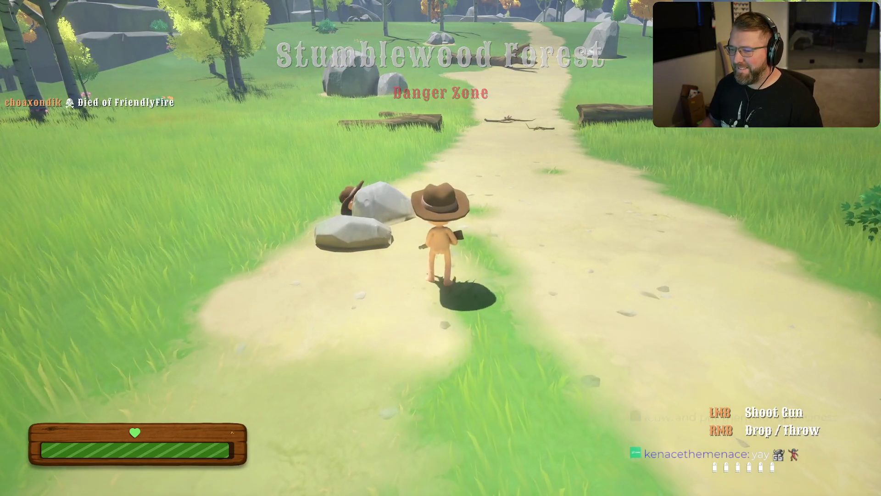
key(w)
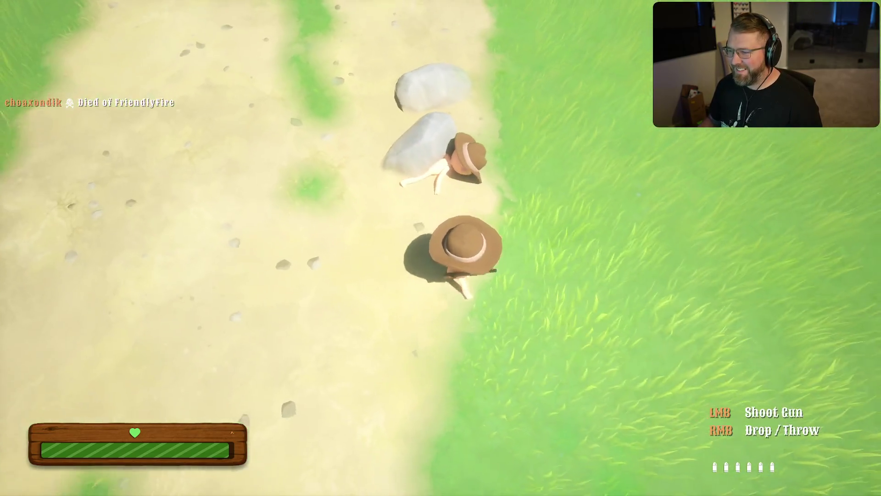
Drop the gun on the path and sprint back toward the fort gate.
key(w)
key(w)
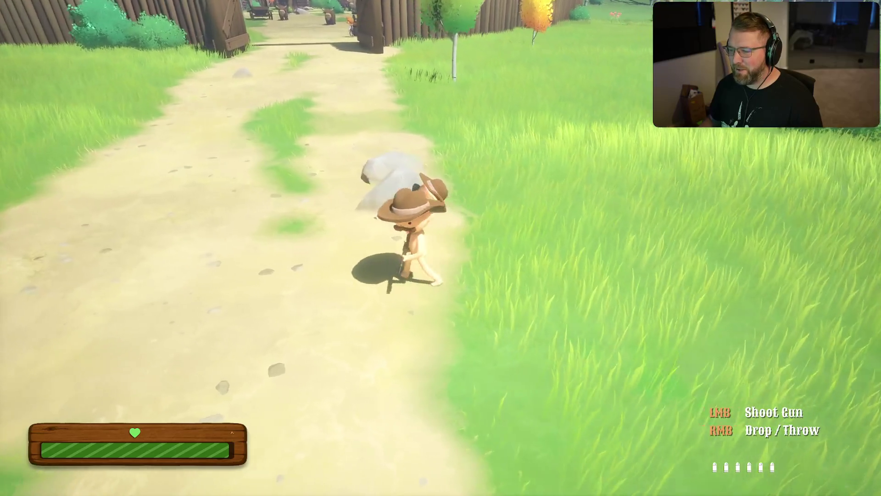
key(a)
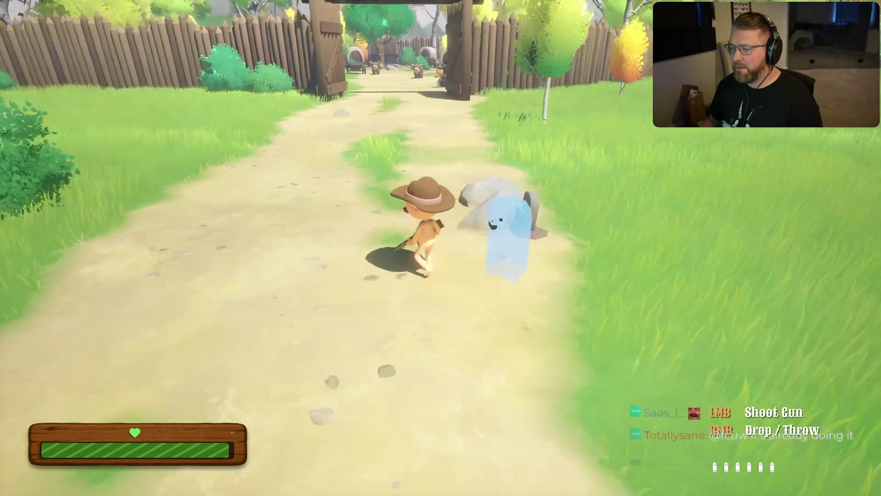
right_click(441, 248)
key(w)
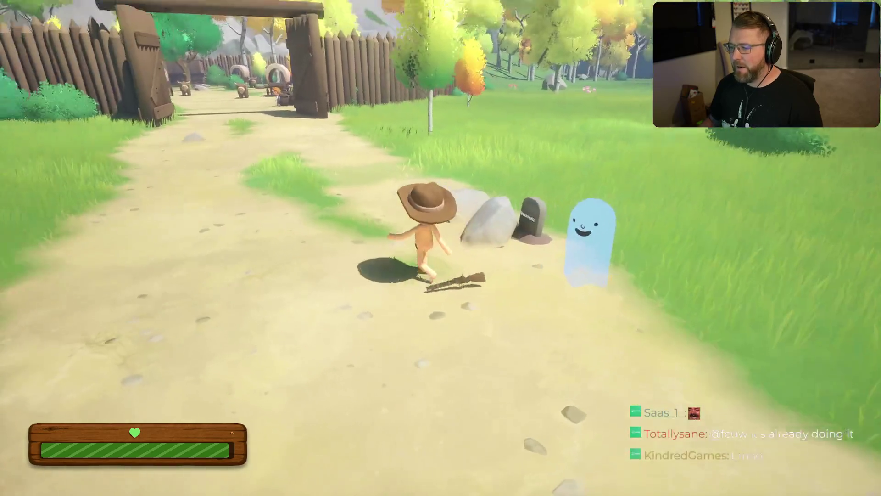
key(w)
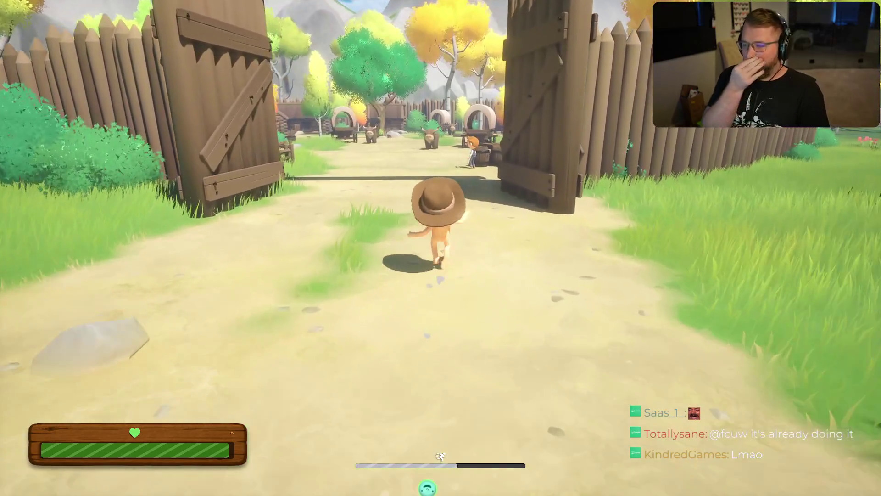
Sprint into the trading post and roam past the cabins to the other player.
key(w)
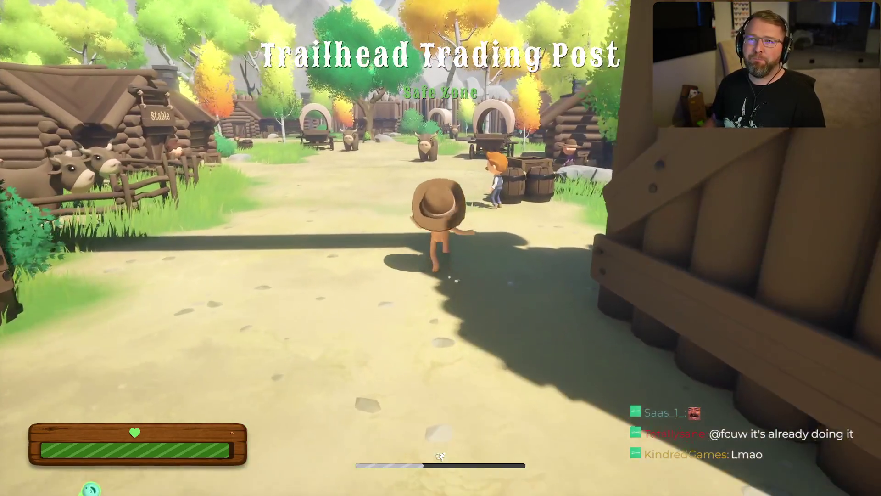
key(w)
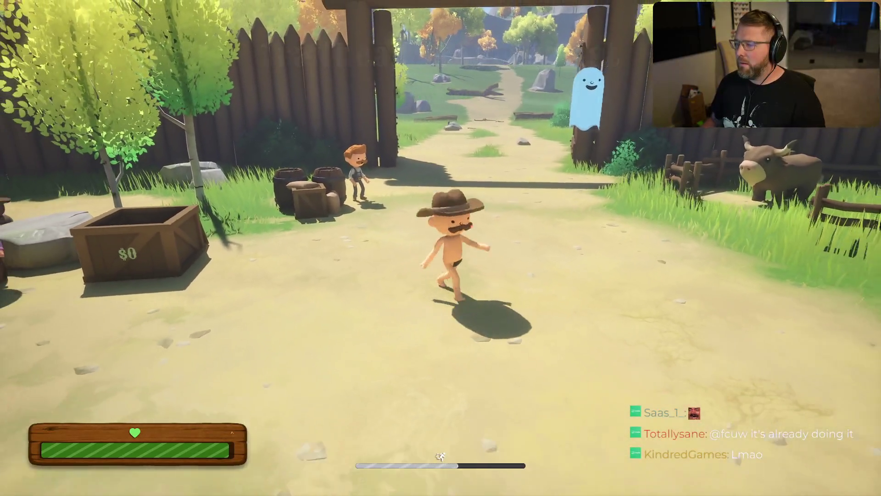
key(w)
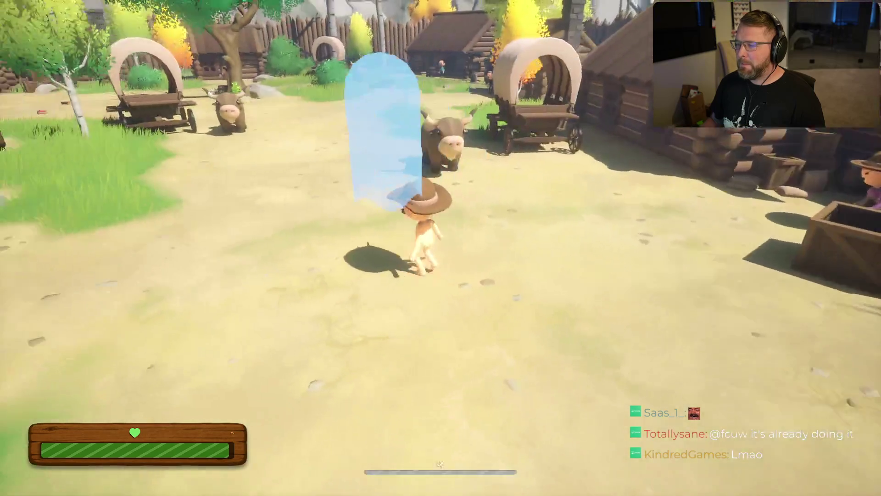
key(w)
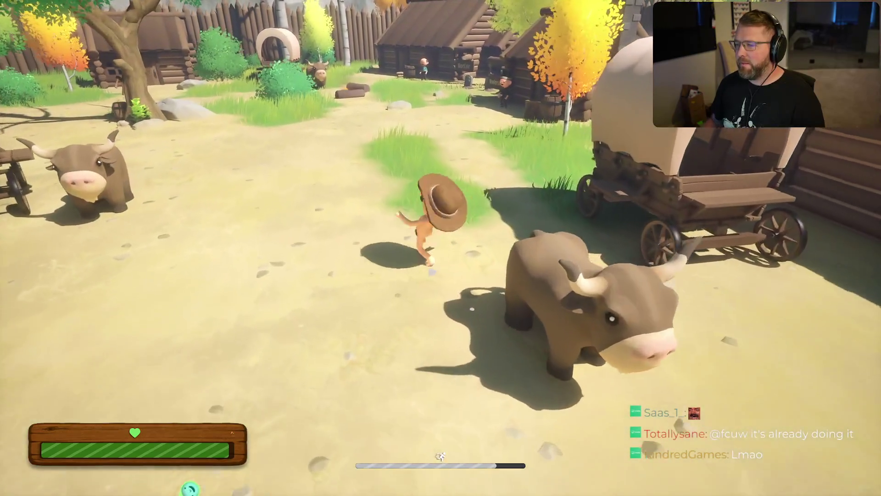
key(w)
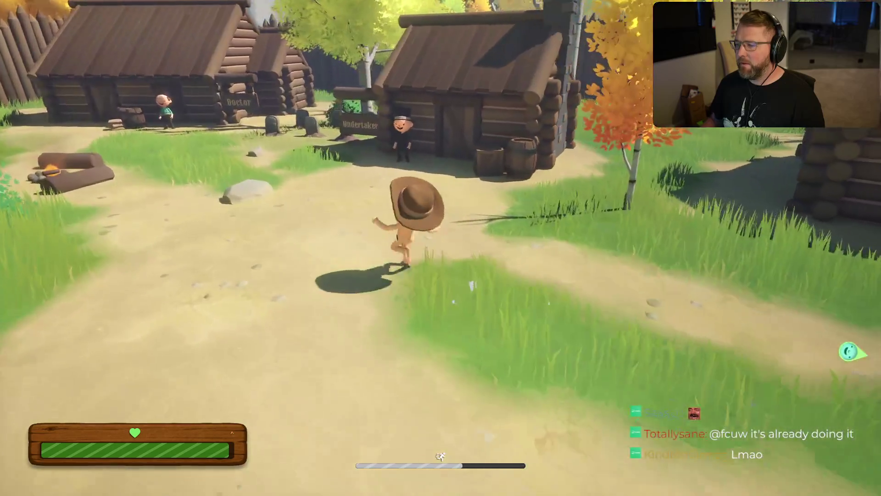
key(w)
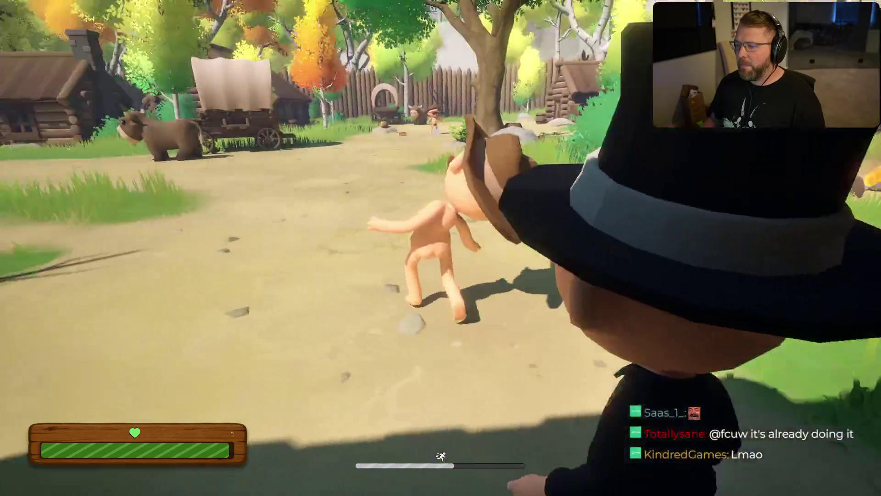
key(w)
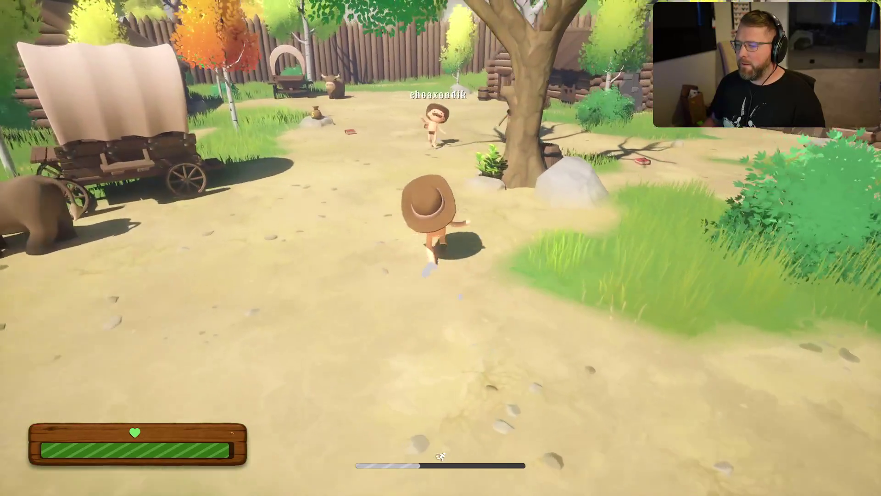
key(w)
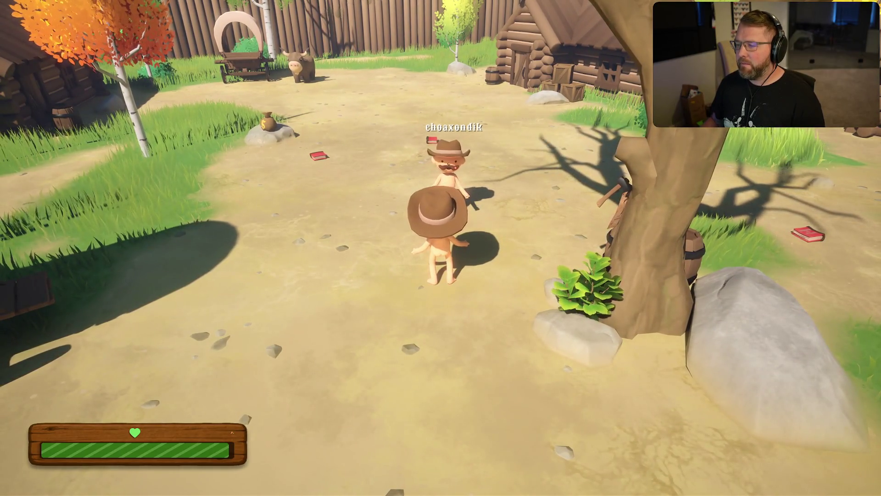
key(w)
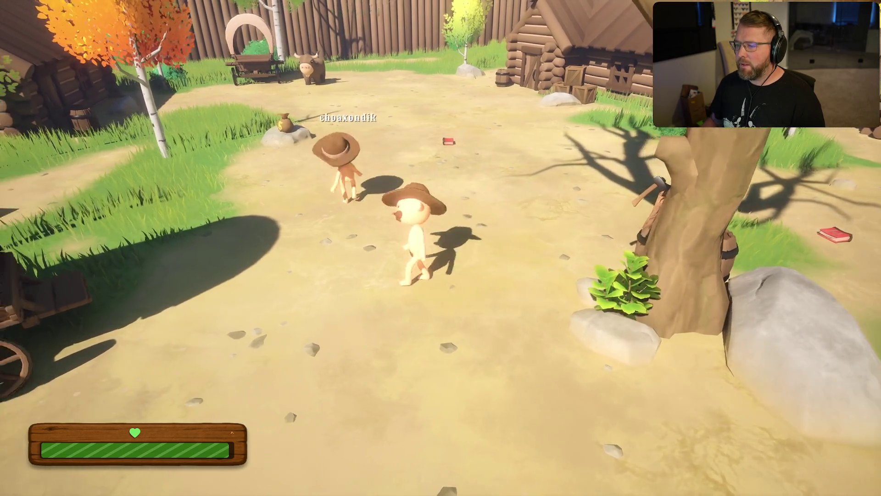
Sprint out the gate into Stumblewood Forest, pick up the gun, and run back toward the other player.
key(shift+w)
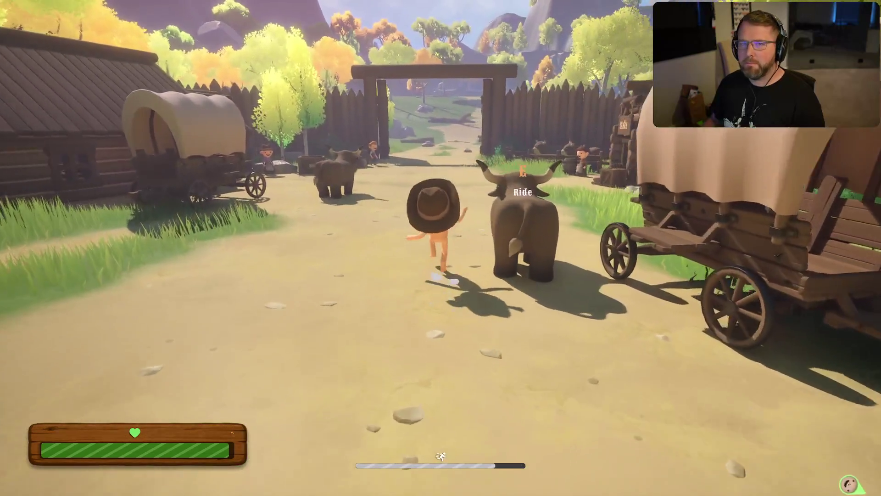
key(shift+w)
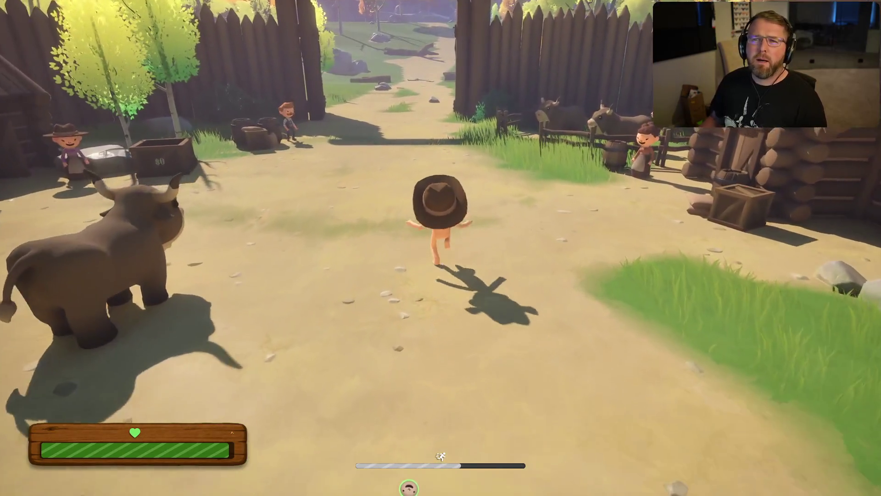
key(shift+w)
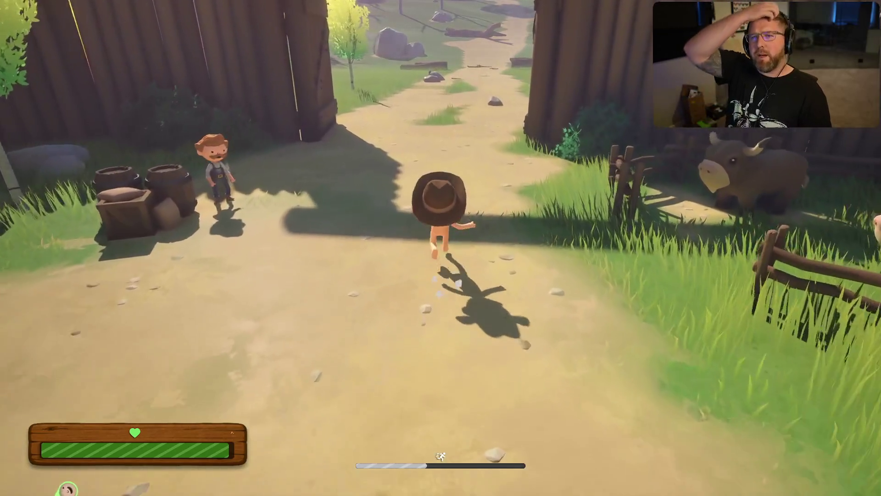
key(shift+w)
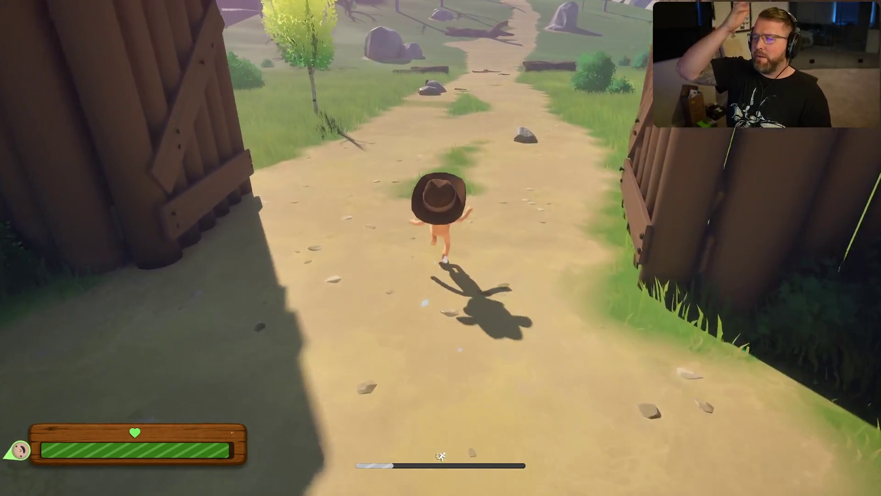
key(shift+w)
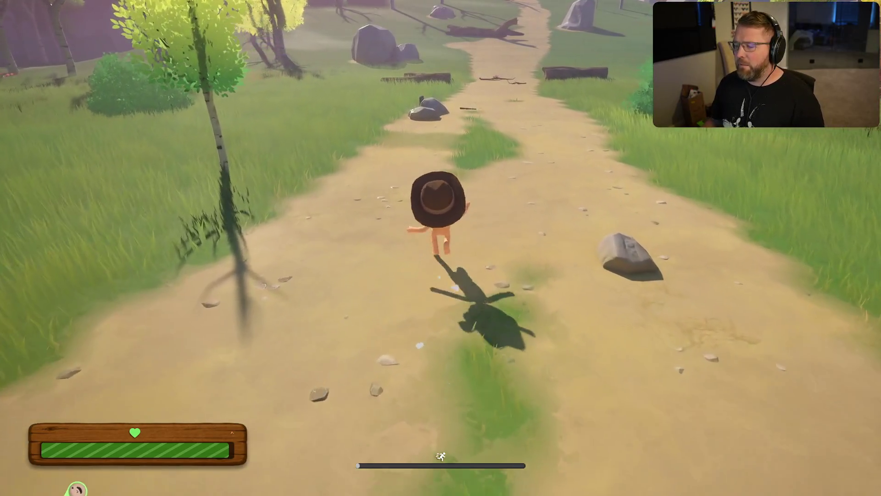
key(w)
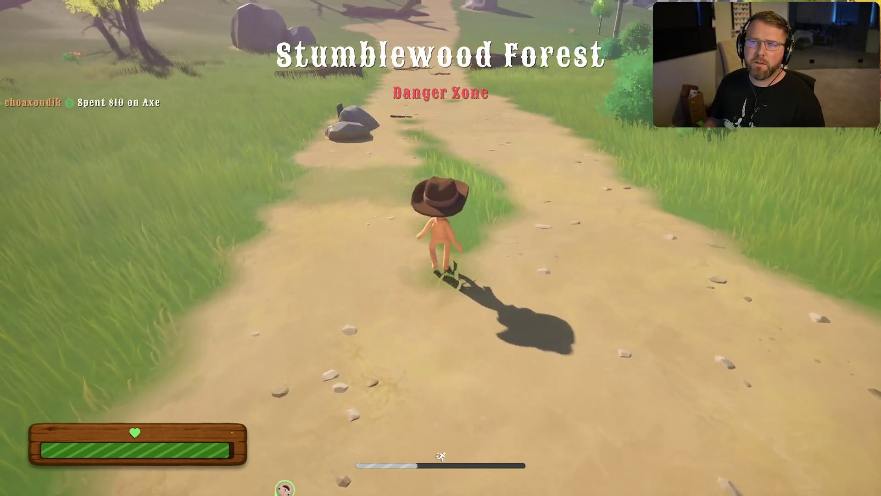
key(w)
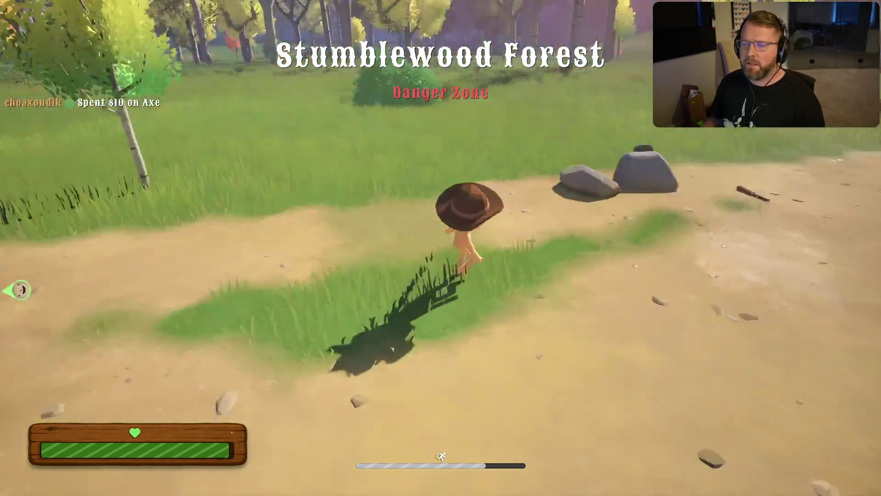
key(w)
key(e)
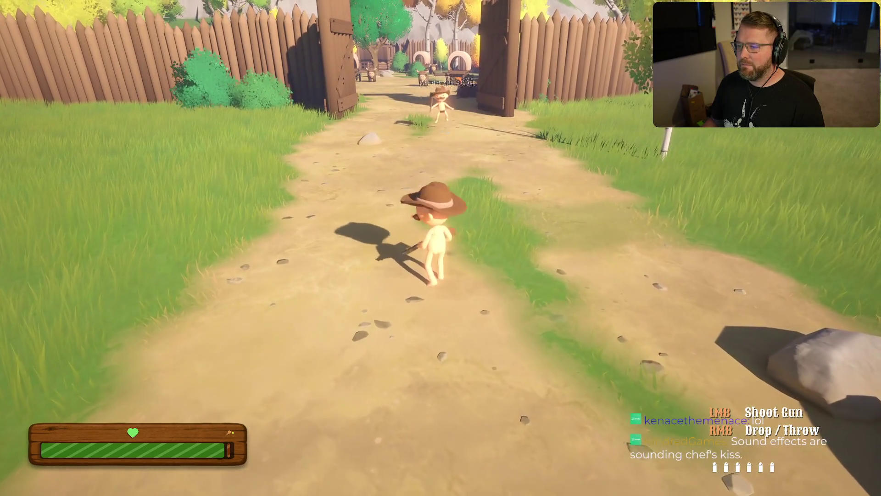
key(w)
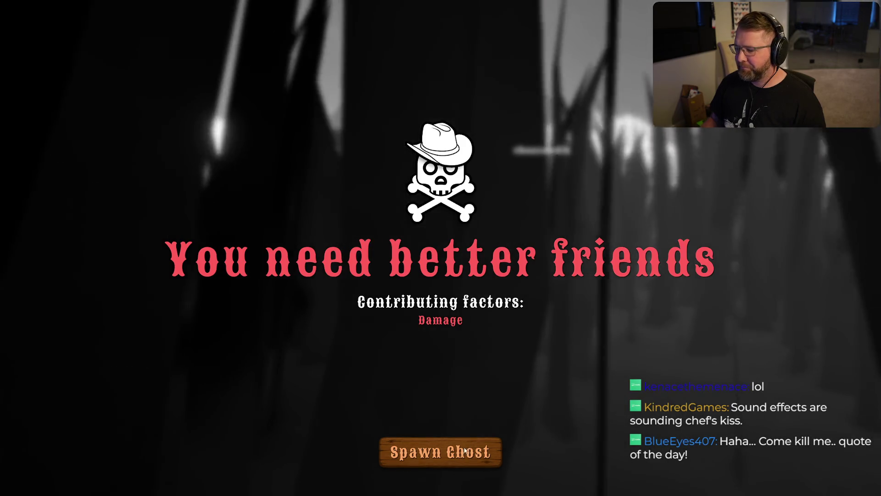
Spawn as a ghost and float through the gate after the other player toward the Undertaker.
click(465, 451)
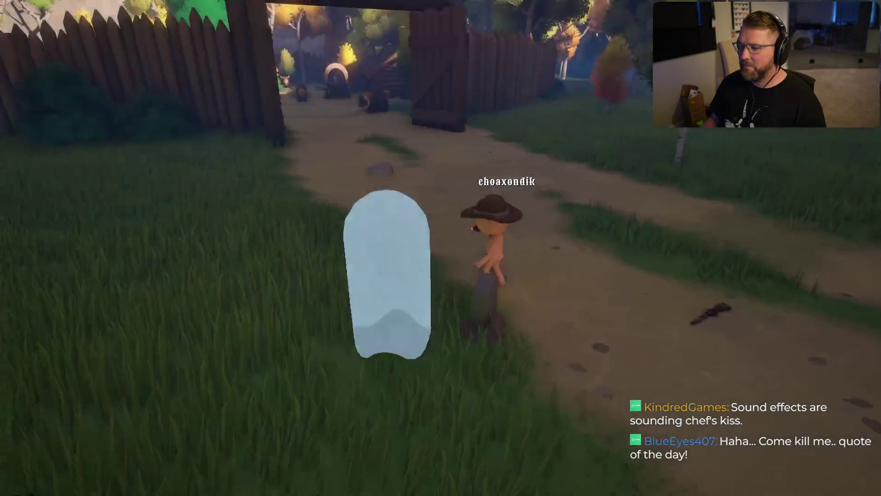
key(w)
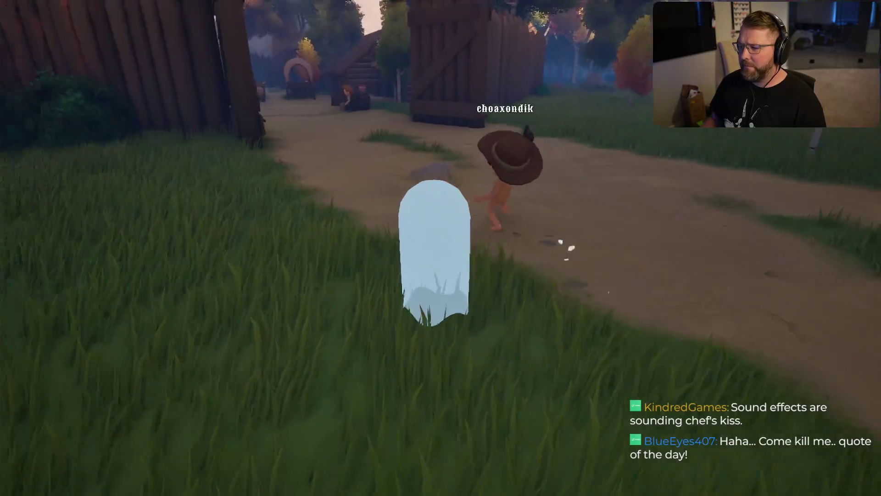
key(w)
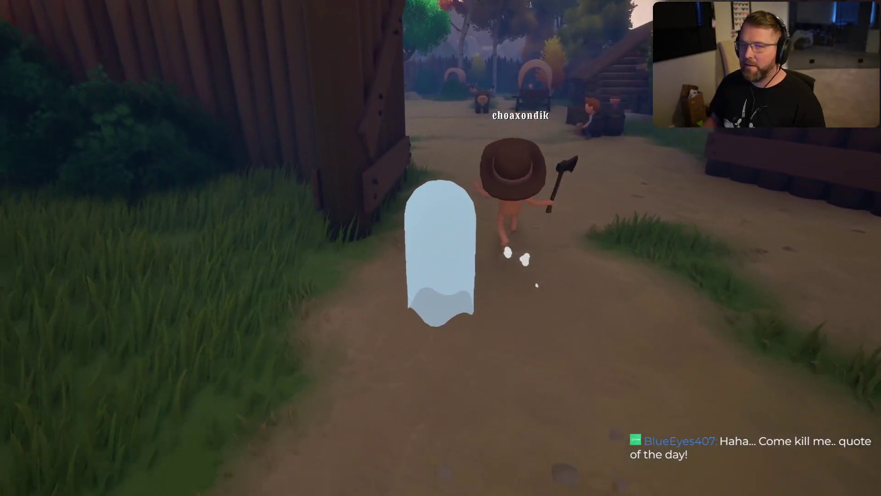
key(w)
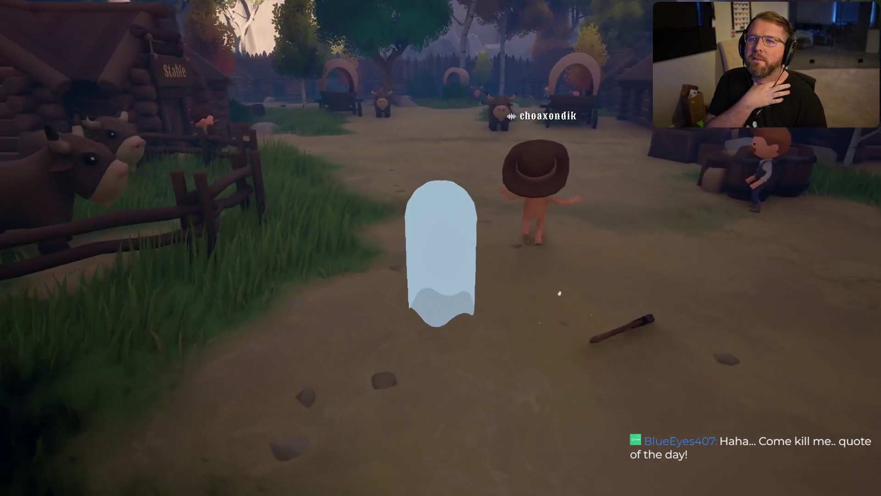
key(w)
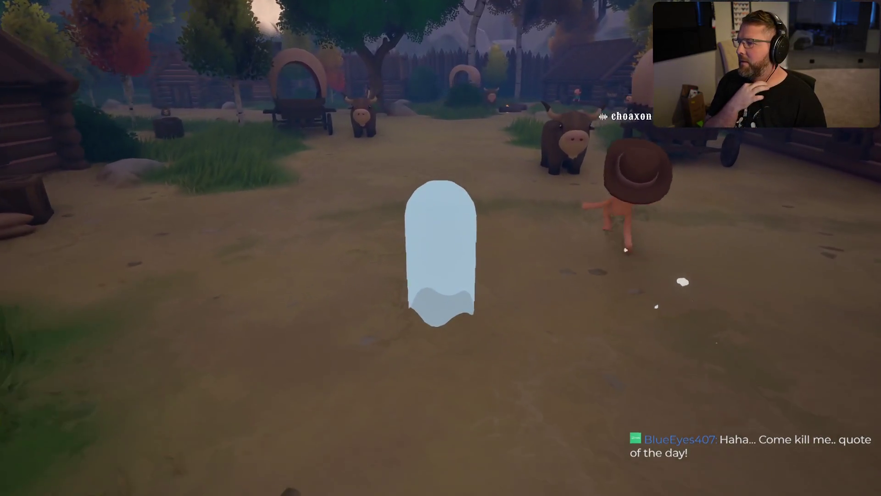
key(w)
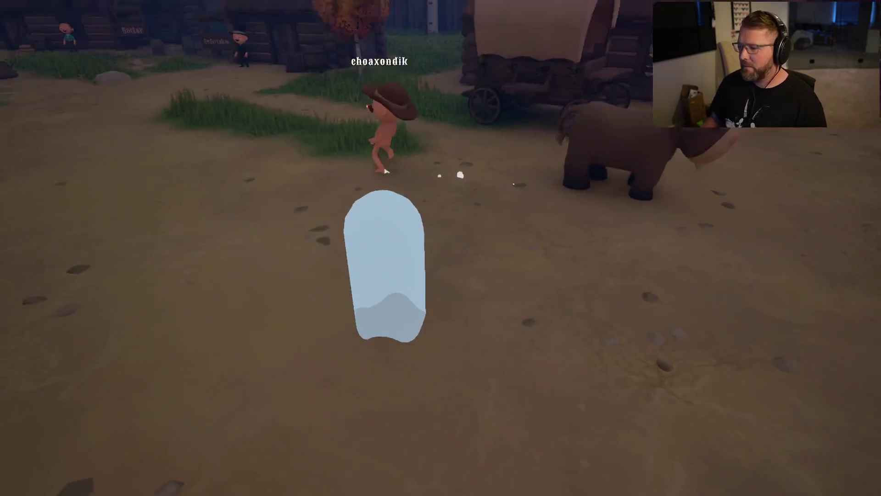
key(w)
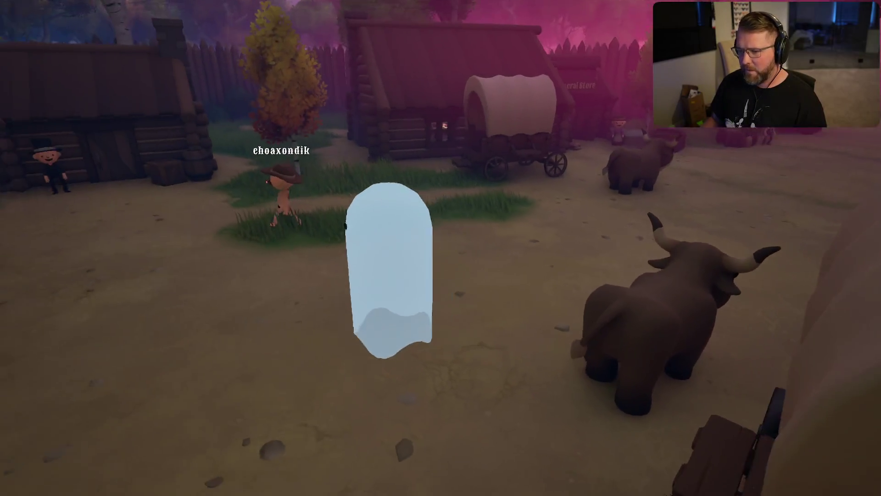
key(w)
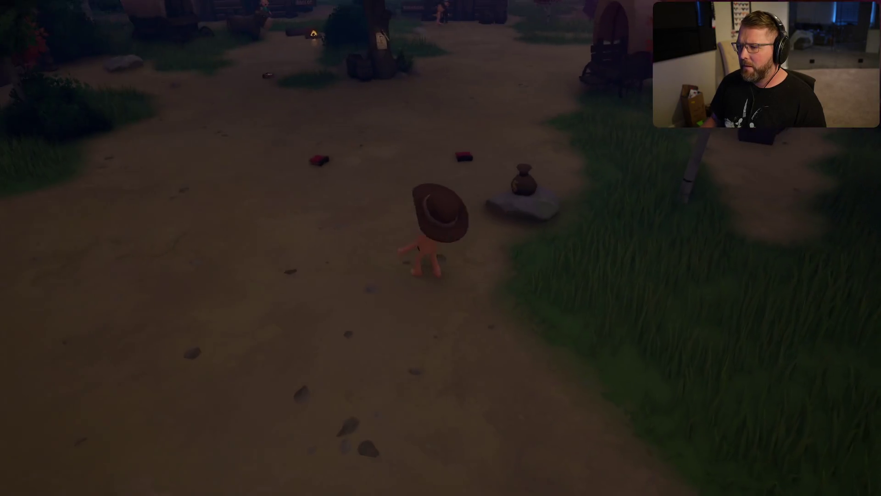
Run around the tree, campfire and Undertaker building beside the other player.
key(w)
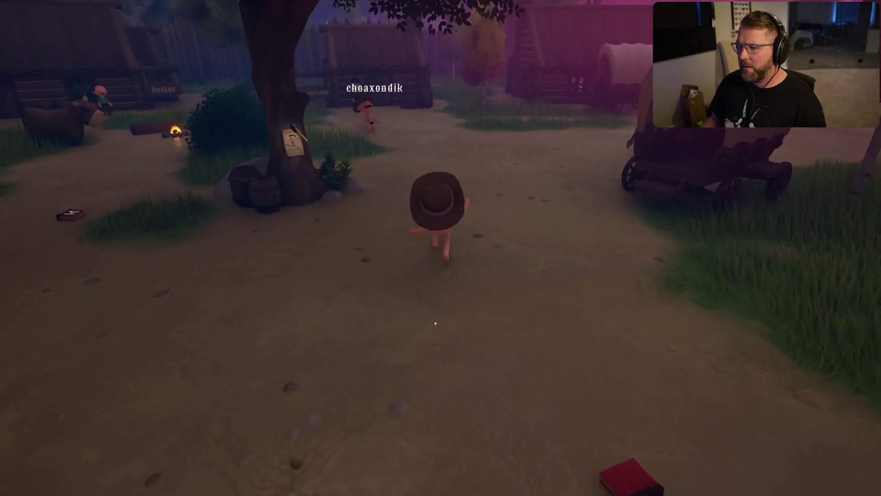
key(w)
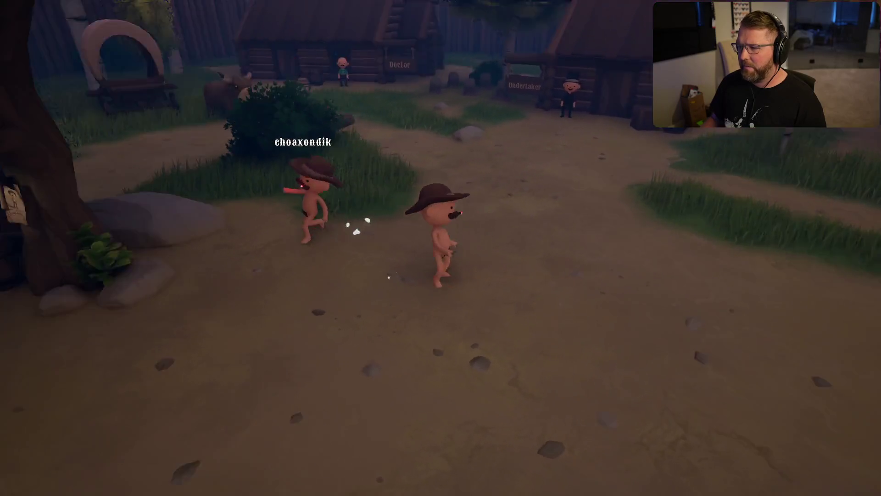
key(w)
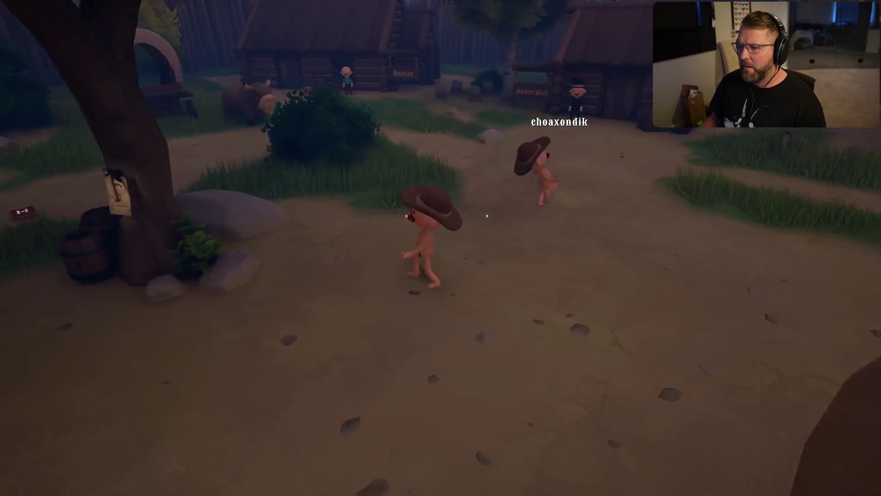
key(w)
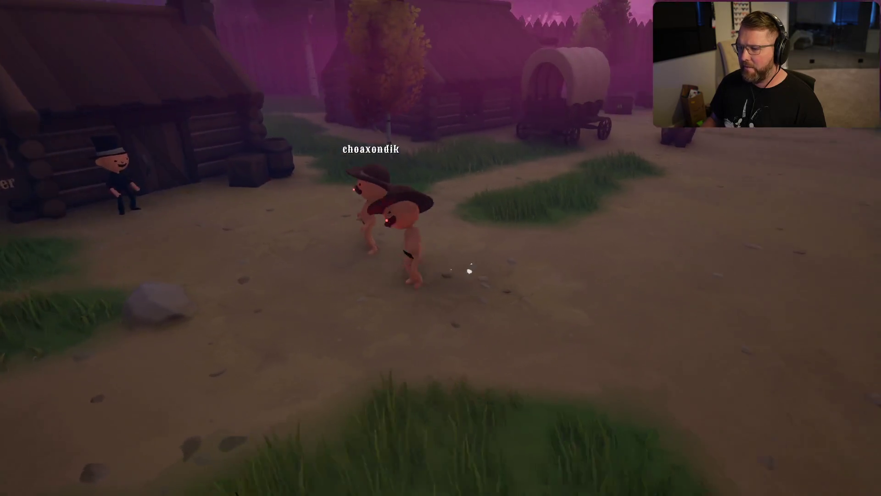
key(w)
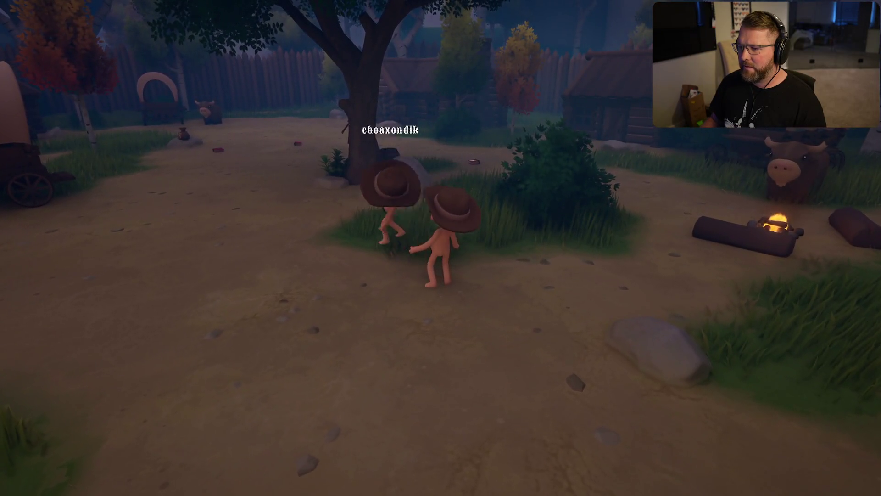
Run down the path toward the gate, wagon and yak, then pause the game.
key(w)
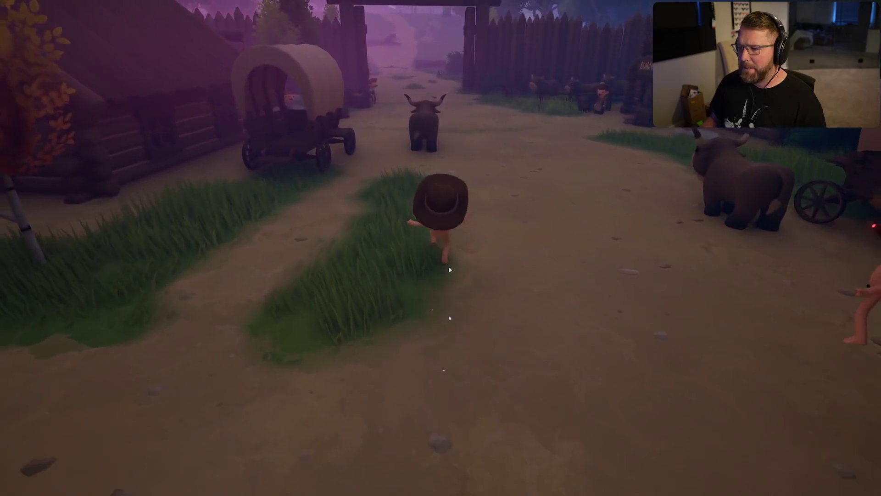
key(w)
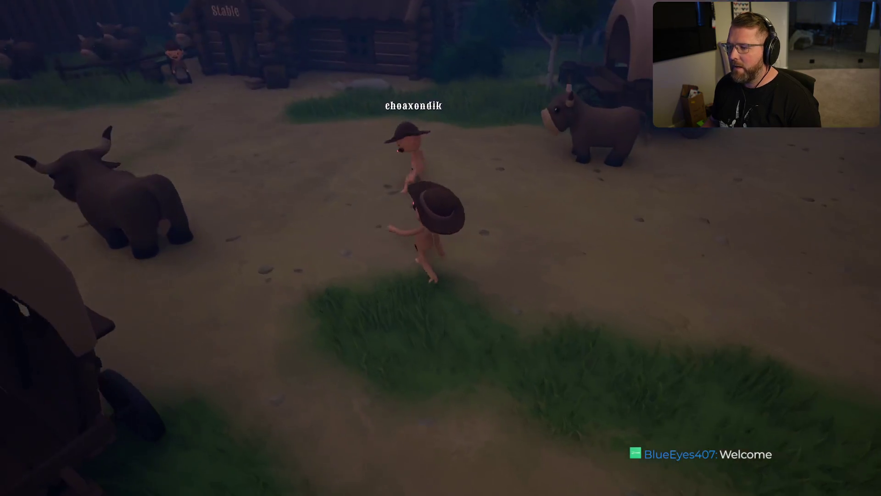
key(Escape)
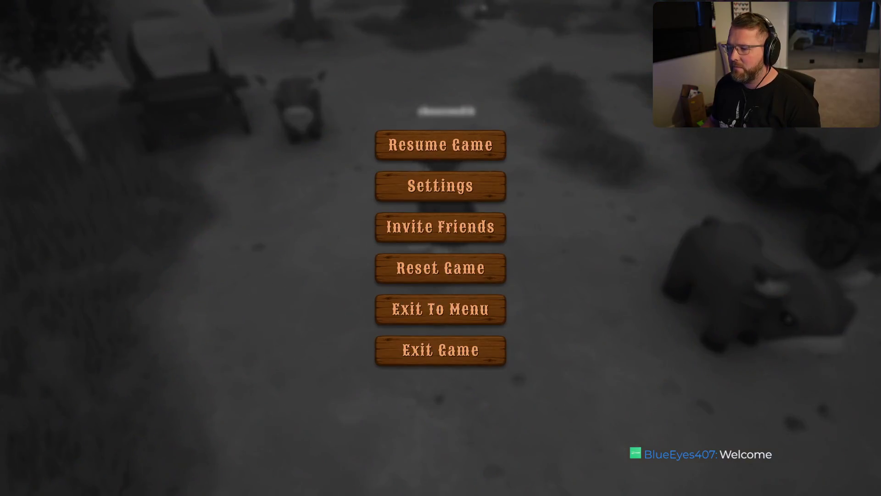
Reset the game from the pause menu and confirm the restart with Yes.
click(447, 274)
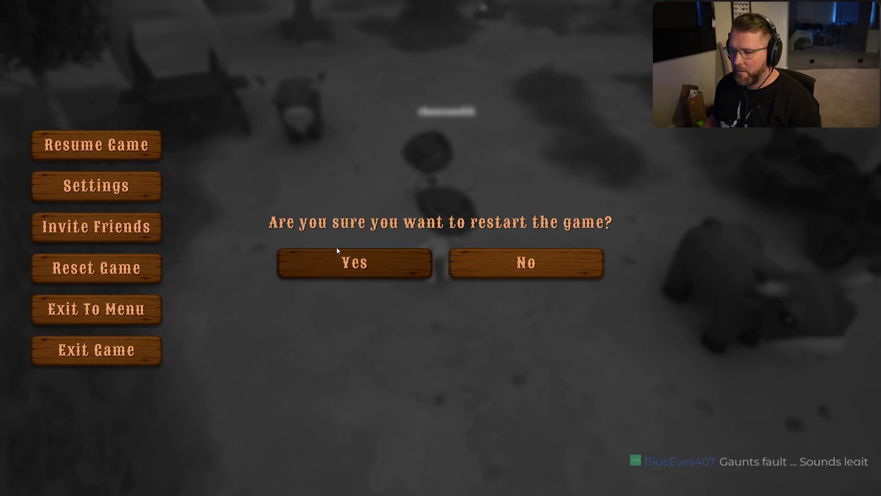
click(339, 252)
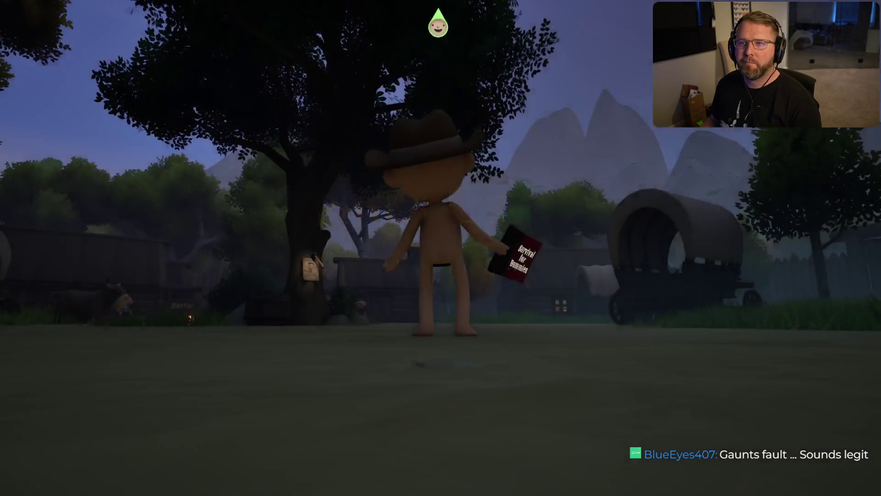
Approach the other player, then turn back toward the village and wagon.
key(w)
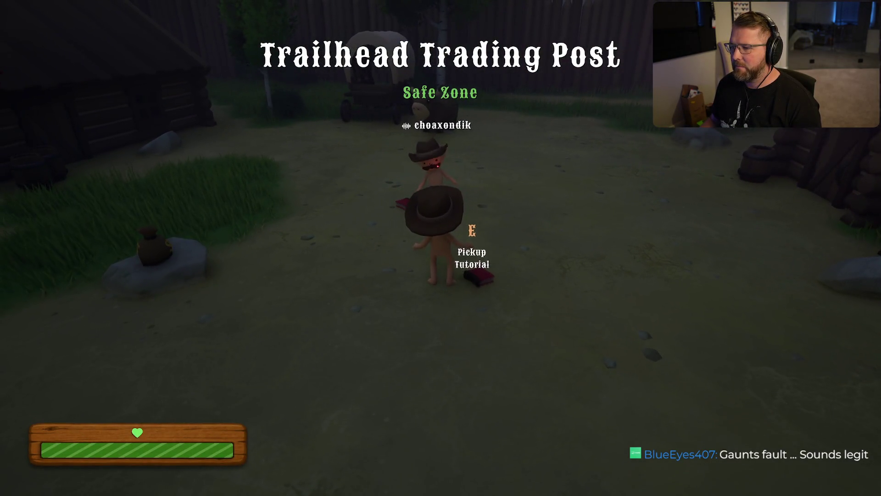
key(shift+w)
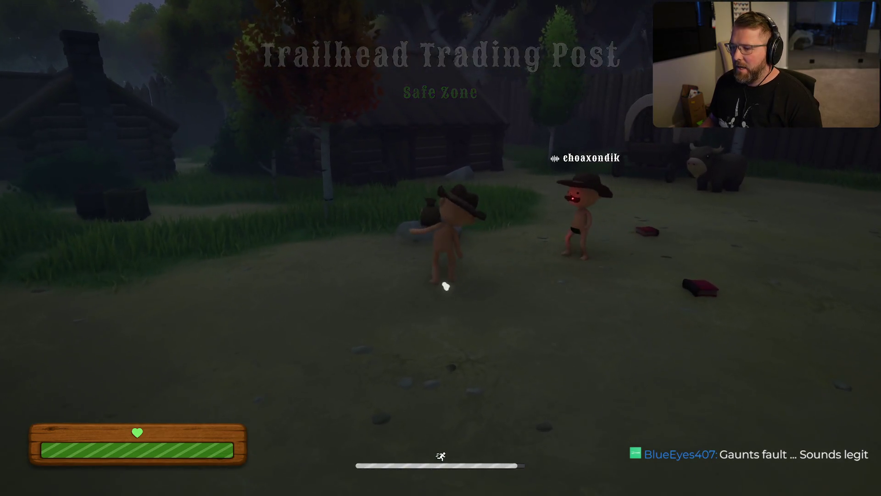
key(d)
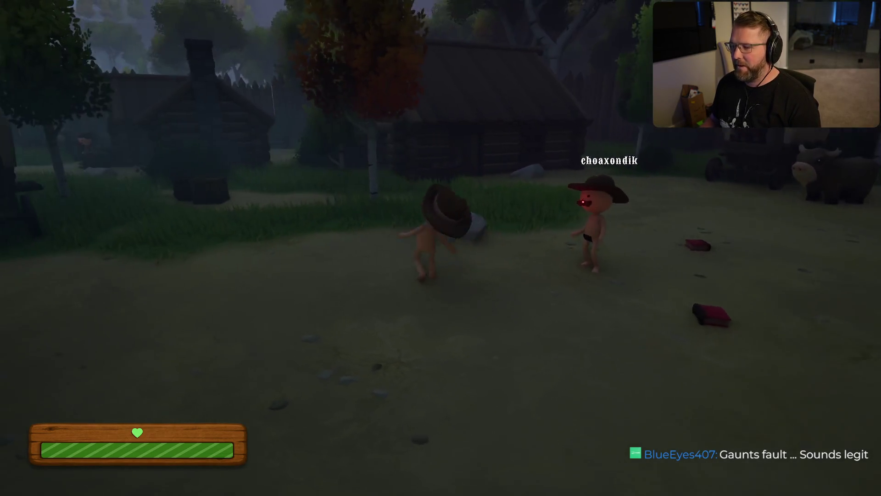
key(w)
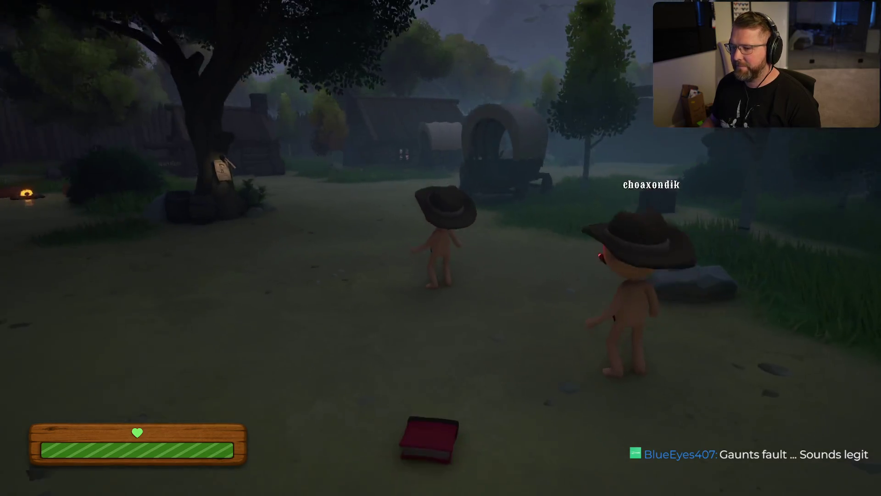
key(shift+s)
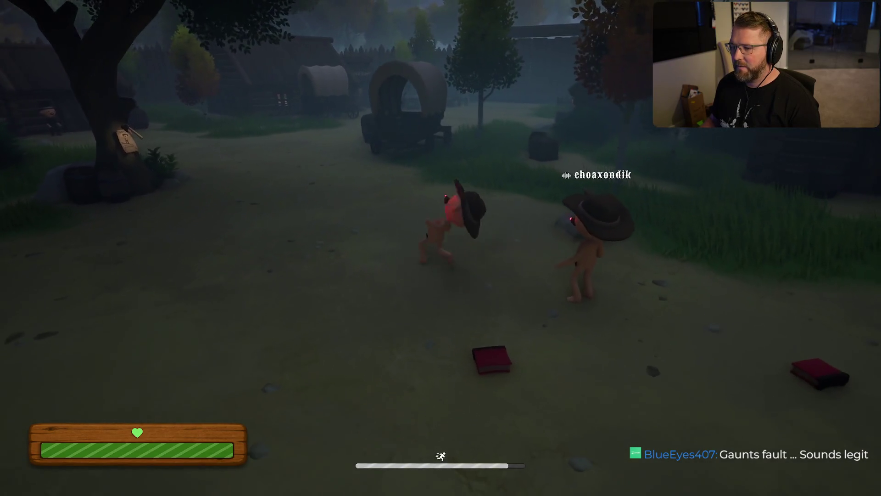
Sprint past the wagons and oxen up to the General Store doorway.
key(shift+w)
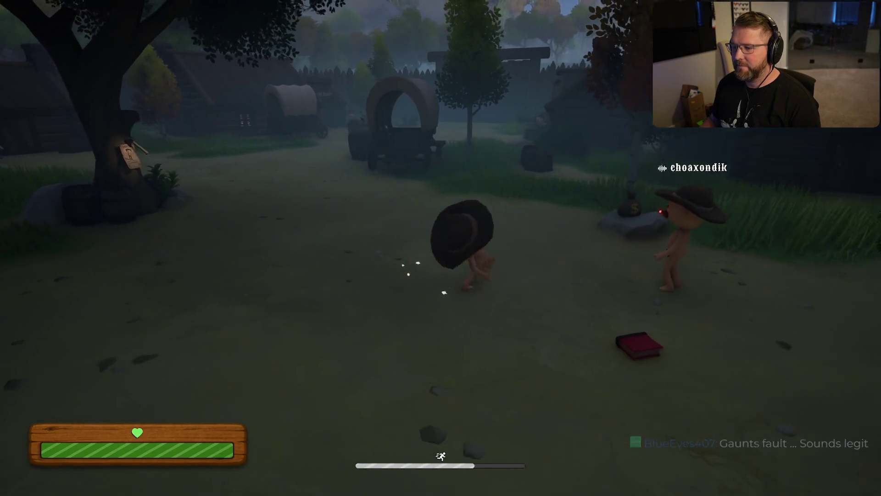
key(w)
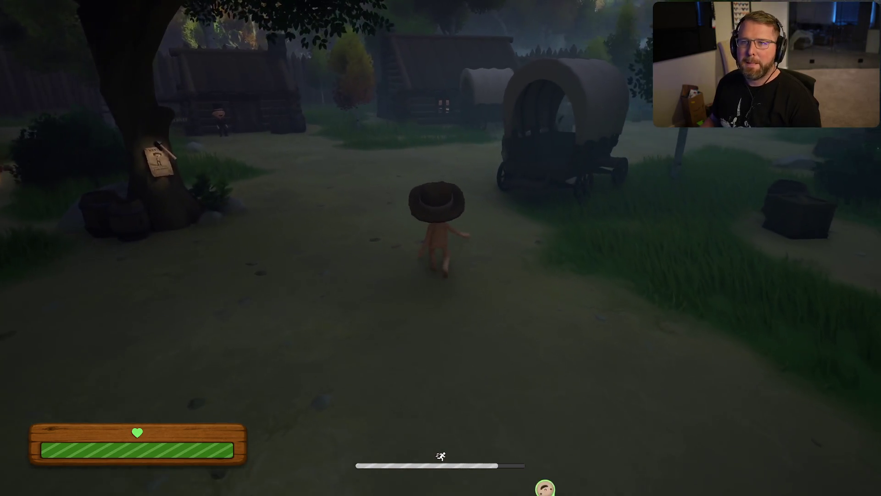
key(shift+w)
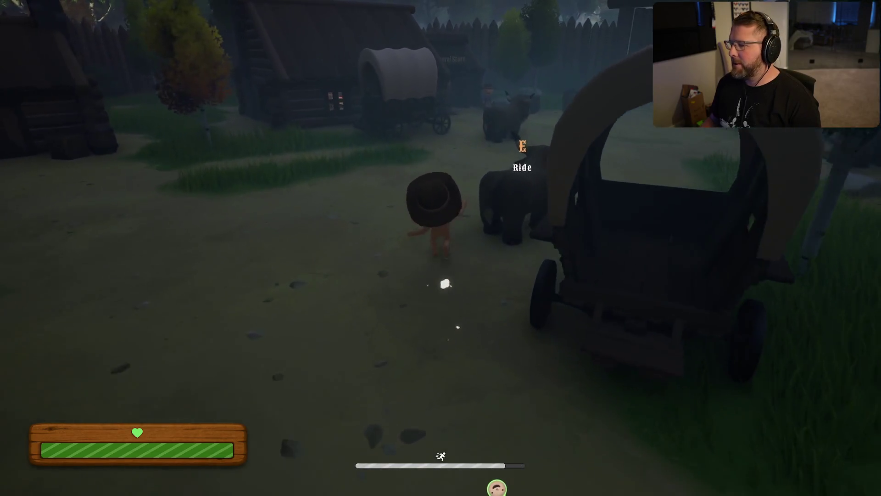
key(shift+w)
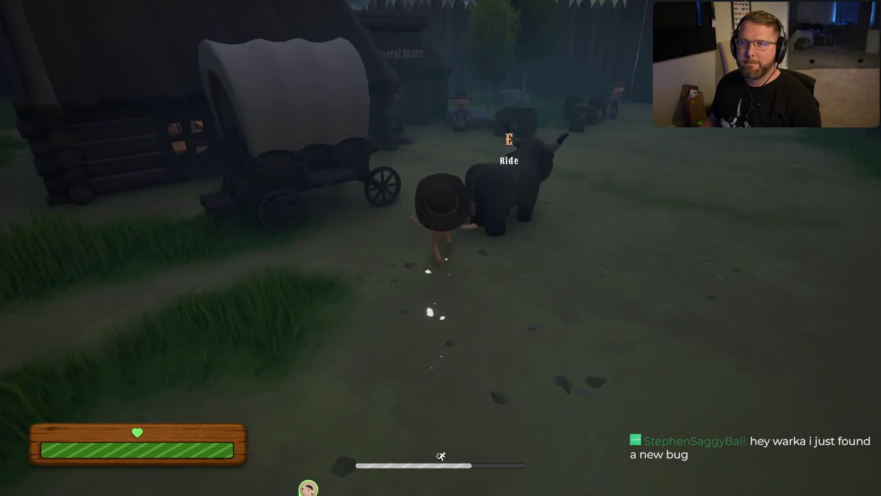
key(shift+w)
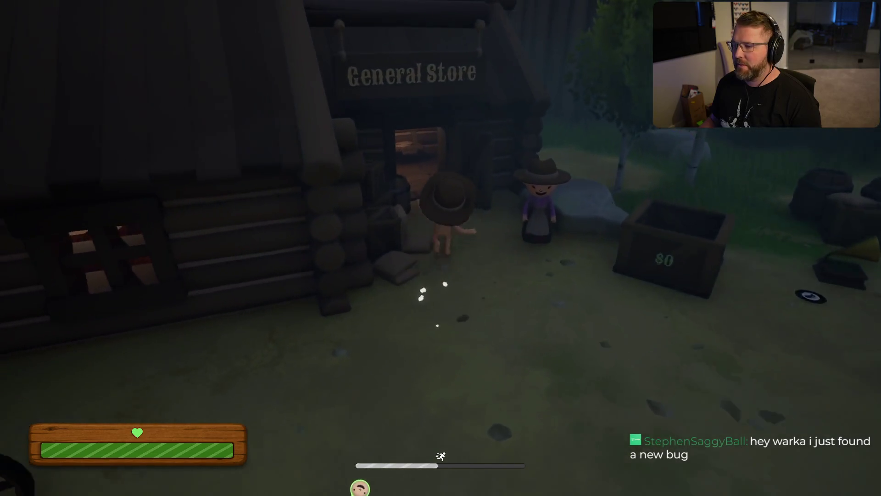
Walk into the General Store up to the counter showing the $5 Bandage.
key(w)
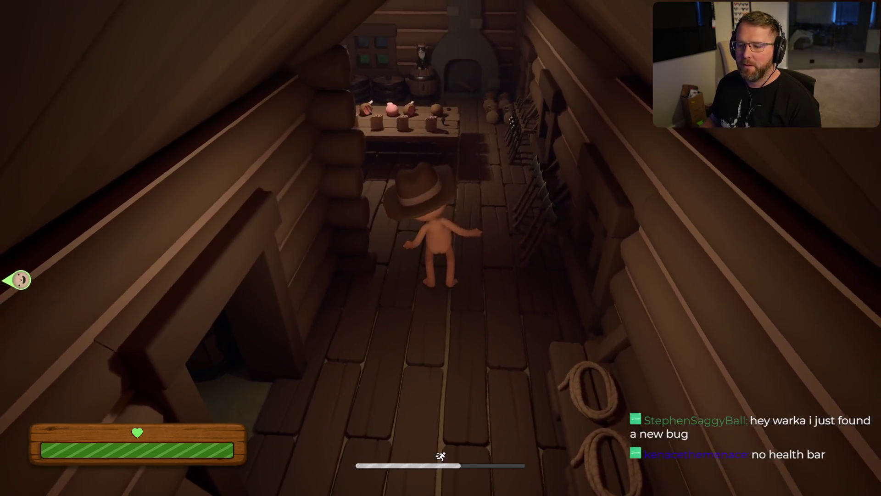
key(w)
key(d)
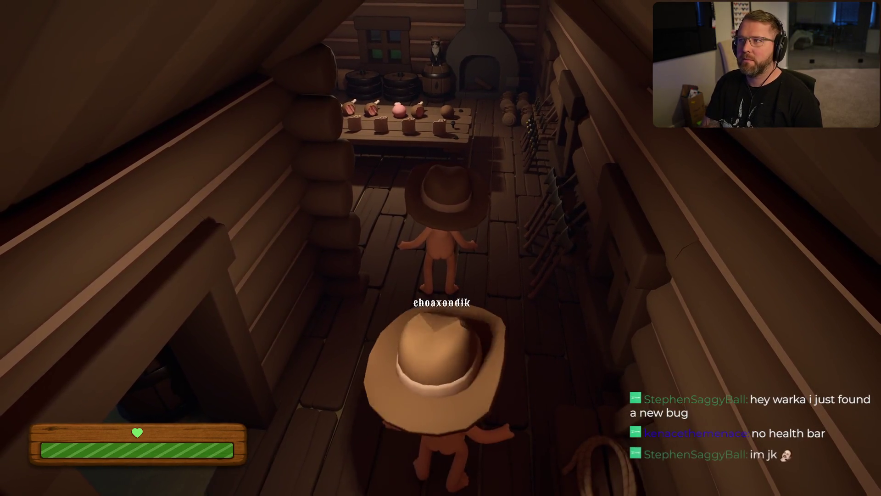
key(w)
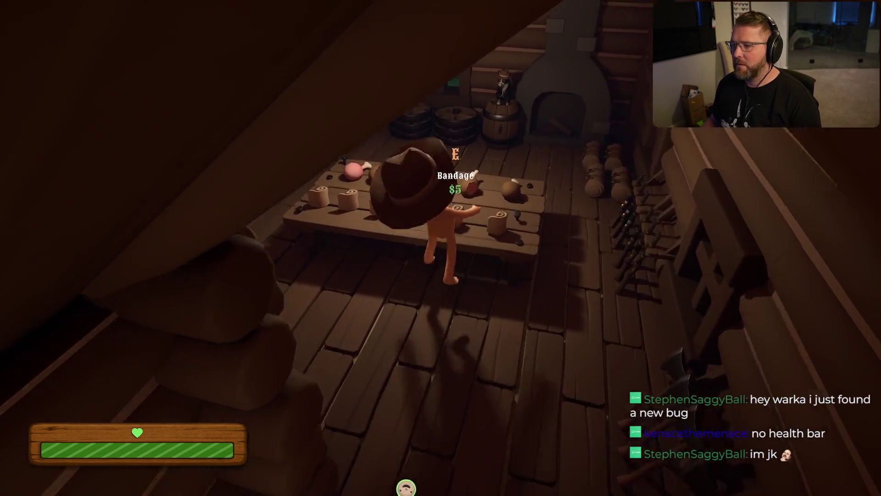
Check the $20 Campsite at the bedrolls, then exit toward the stable barrels.
key(w)
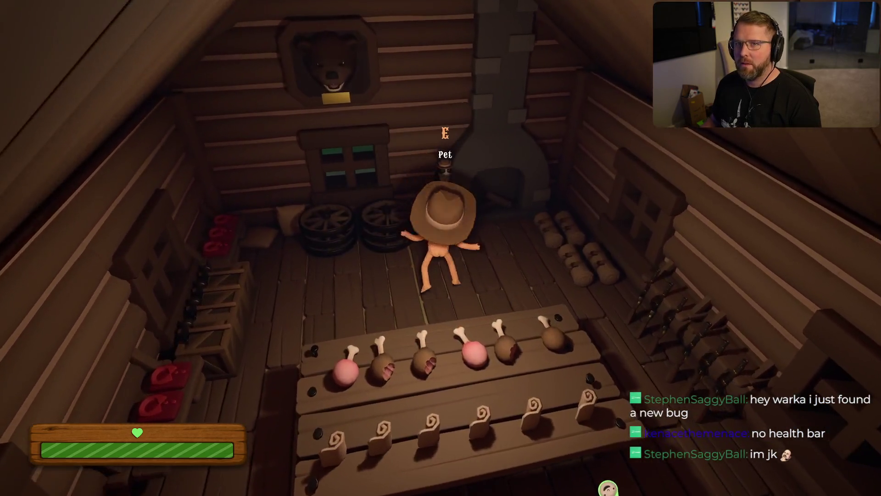
key(d)
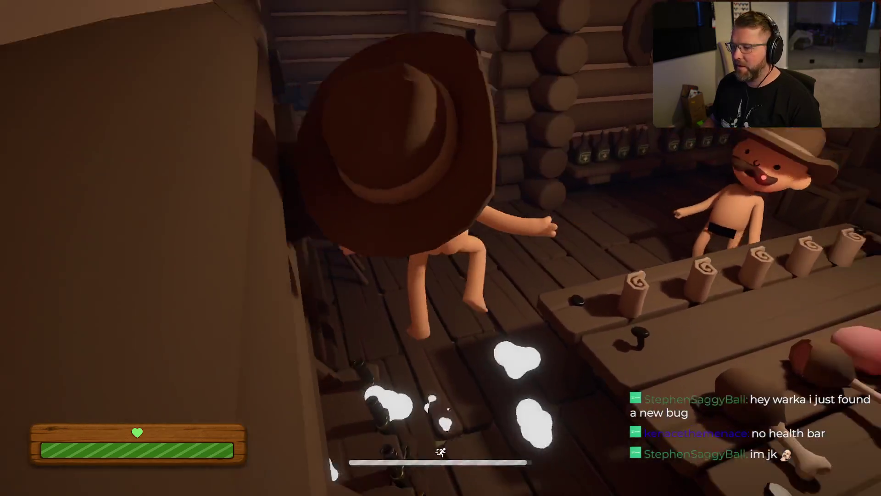
key(w)
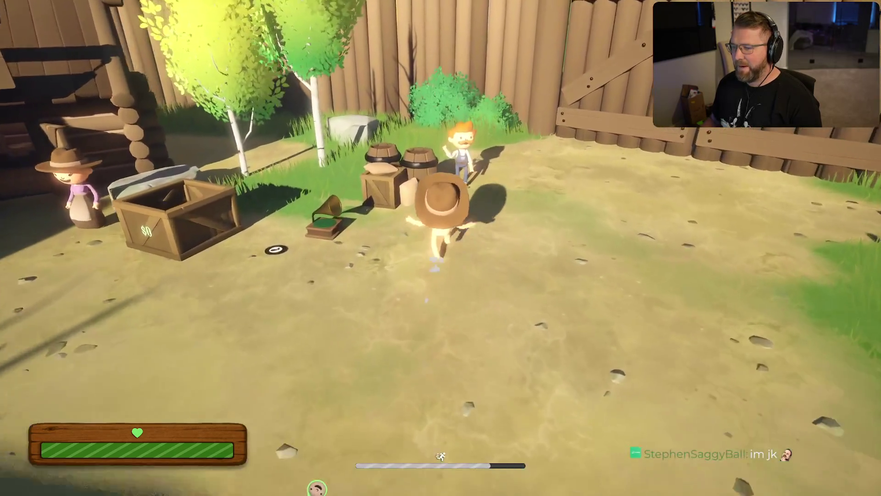
key(w)
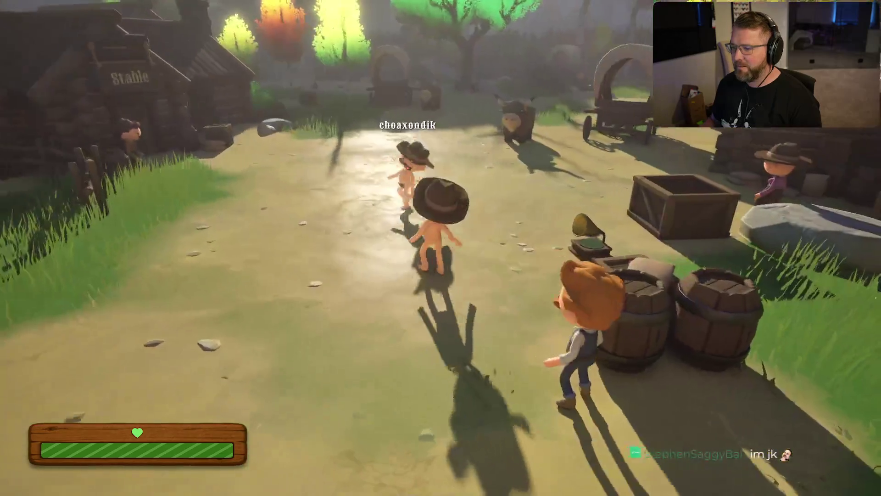